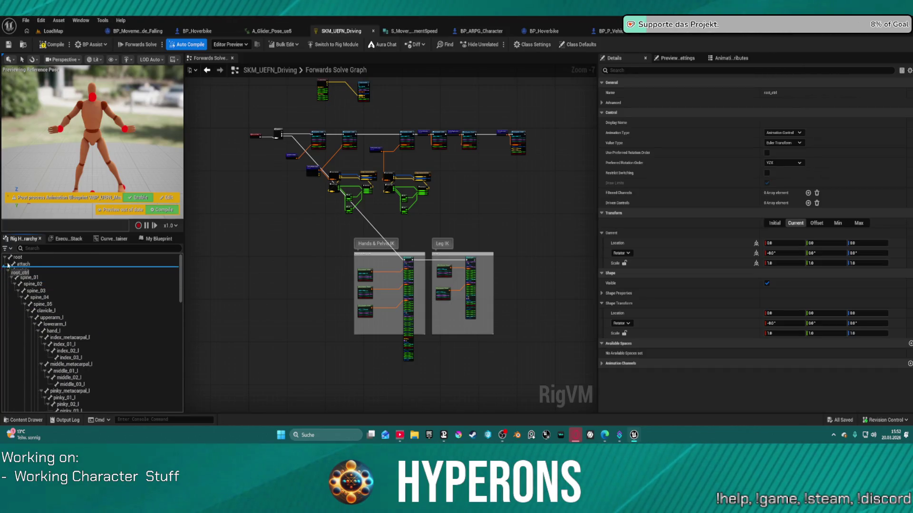
Move root_ctrl to the top of the hierarchy and duplicate a Set Transform - Control node.
{"action": "left_click_drag", "start_coordinate": [117, 242], "coordinate": [86, 245]}
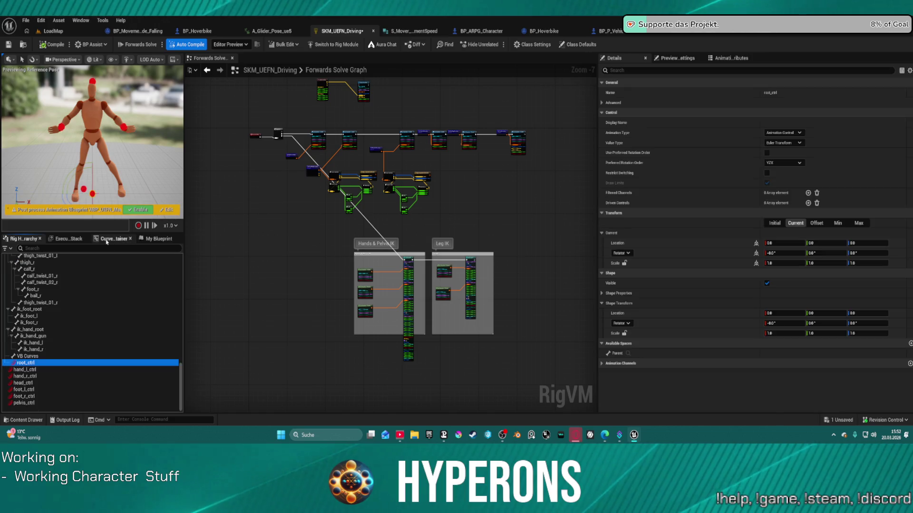
{"action": "scroll", "coordinate": [231, 290], "scroll_direction": "up", "scroll_amount": 6}
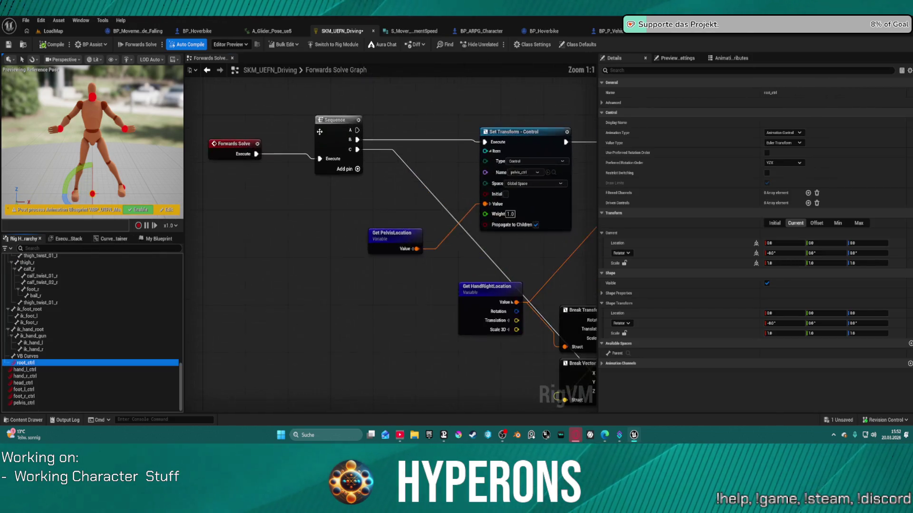
{"action": "left_click_drag", "start_coordinate": [278, 284], "coordinate": [265, 243]}
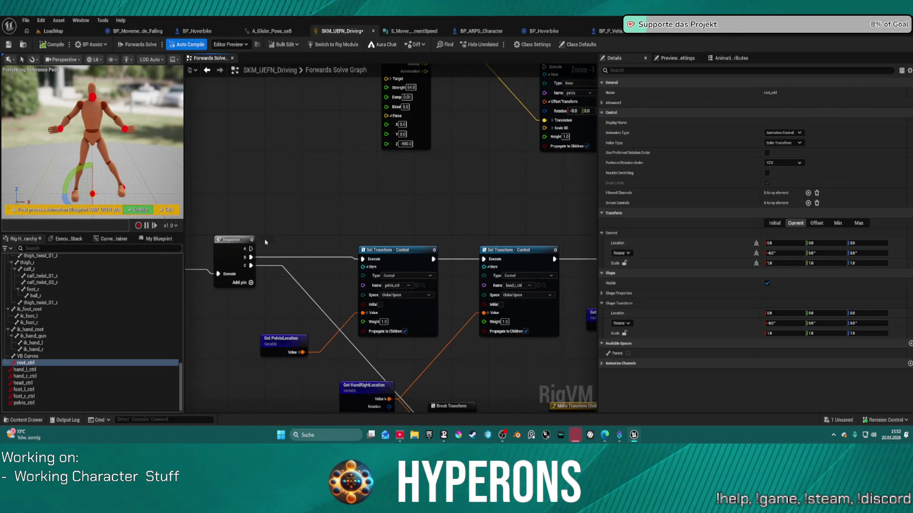
{"action": "left_click", "coordinate": [425, 263]}
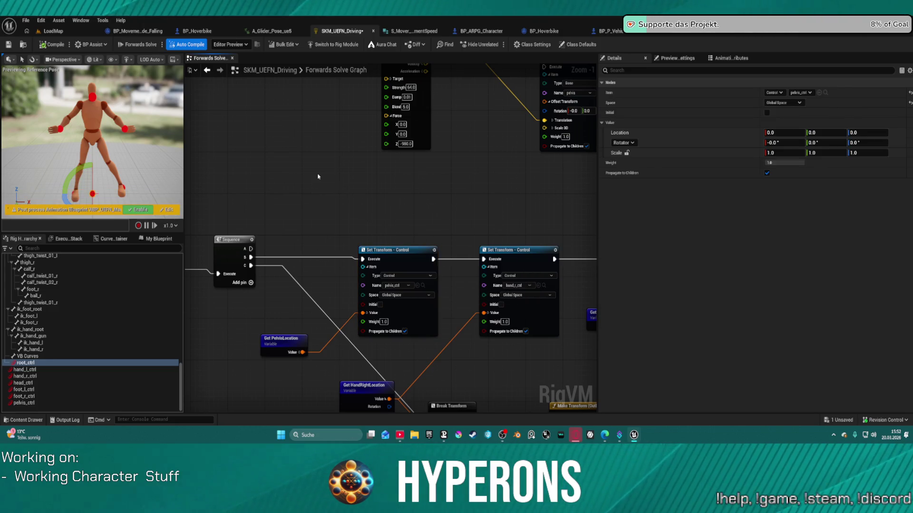
{"action": "key", "text": "ctrl+c"}
{"action": "key", "text": "ctrl+v"}
{"action": "left_click_drag", "start_coordinate": [369, 181], "coordinate": [325, 159]}
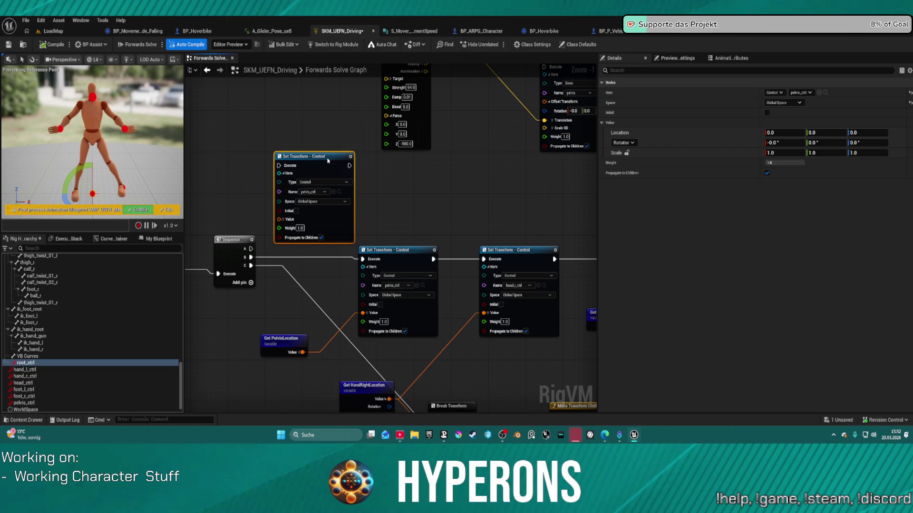
Target root_ctrl on the duplicate, wire Sequence A and Root_Location, save, and switch to LoadMap.
{"action": "left_click", "coordinate": [312, 193]}
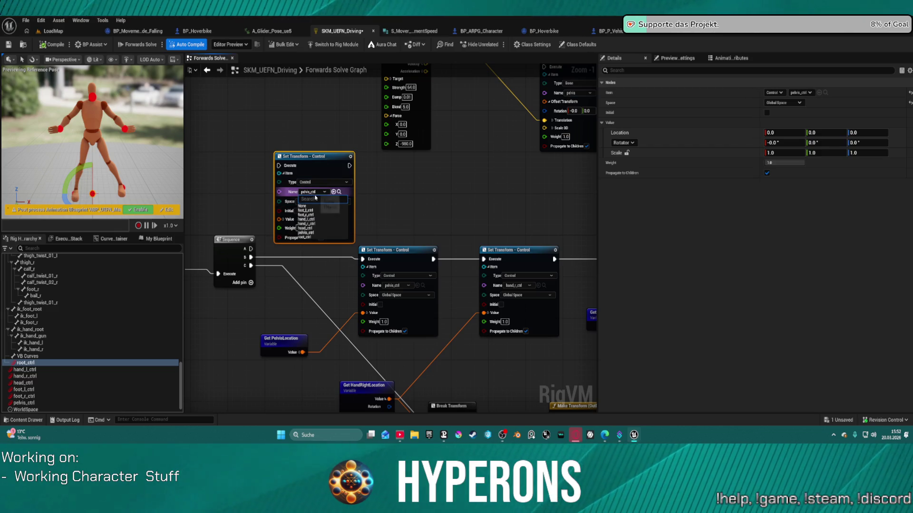
{"action": "left_click", "coordinate": [321, 238]}
{"action": "left_click_drag", "start_coordinate": [250, 249], "coordinate": [278, 168]}
{"action": "scroll", "coordinate": [71, 361], "scroll_direction": "down", "scroll_amount": 1}
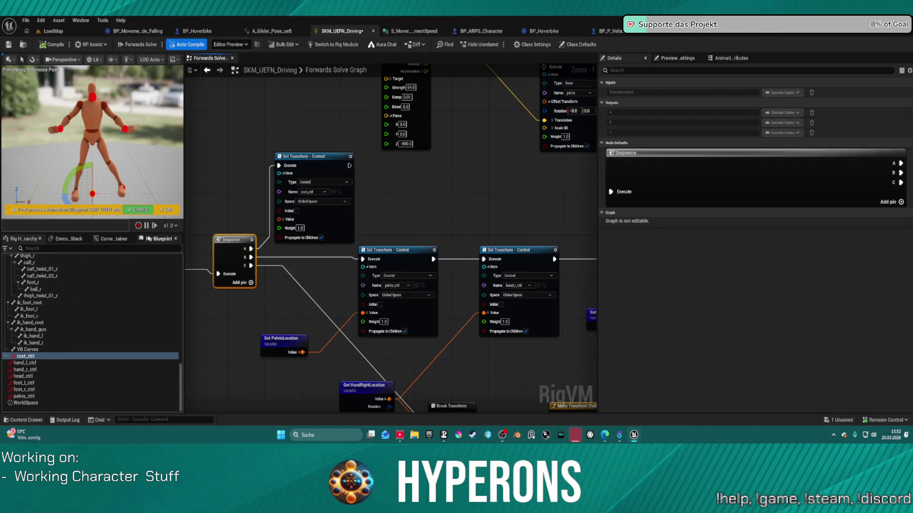
{"action": "left_click", "coordinate": [157, 239]}
{"action": "mouse_move", "coordinate": [23, 362]}
{"action": "left_mouse_down"}
{"action": "mouse_move", "coordinate": [124, 328]}
{"action": "mouse_move", "coordinate": [280, 220]}
{"action": "left_mouse_up"}
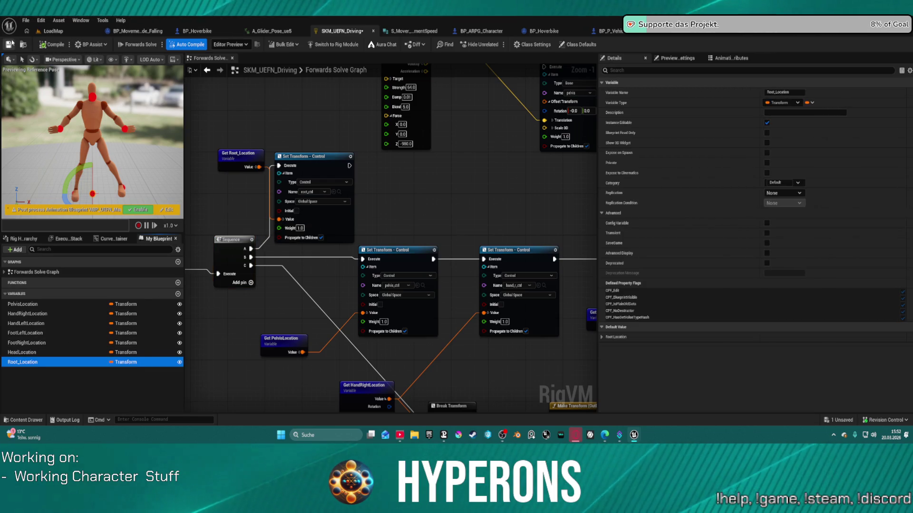
{"action": "left_click", "coordinate": [11, 43]}
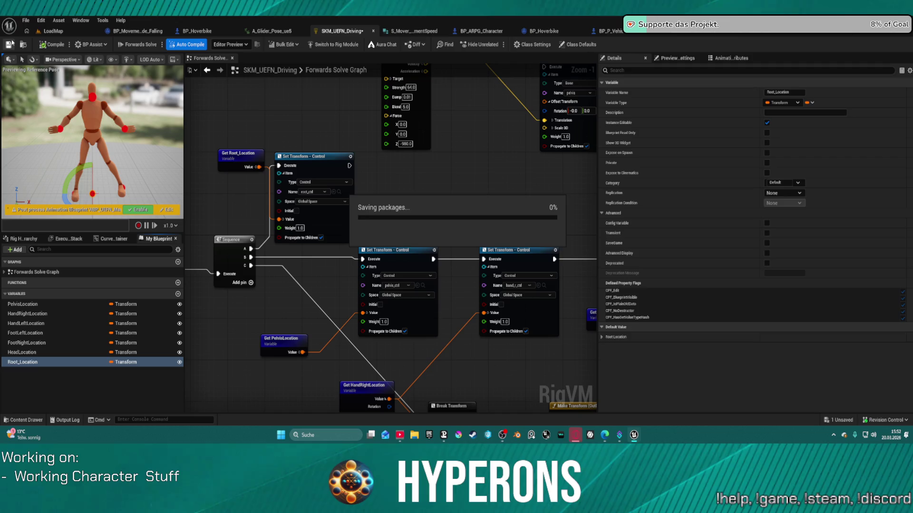
{"action": "left_click", "coordinate": [53, 32]}
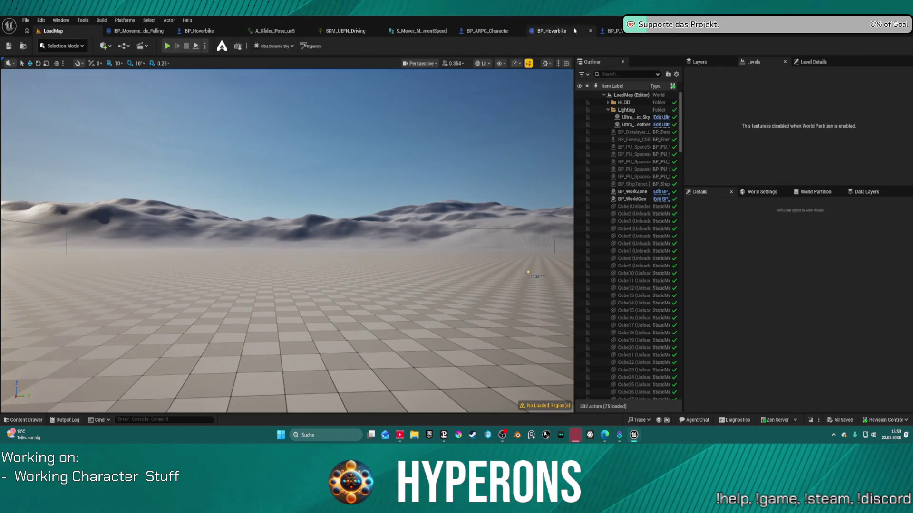
In HyperCharacter_Mover_ABP1, expose the Control Rig node's Root_Location as an input pin.
{"action": "left_click", "coordinate": [630, 31]}
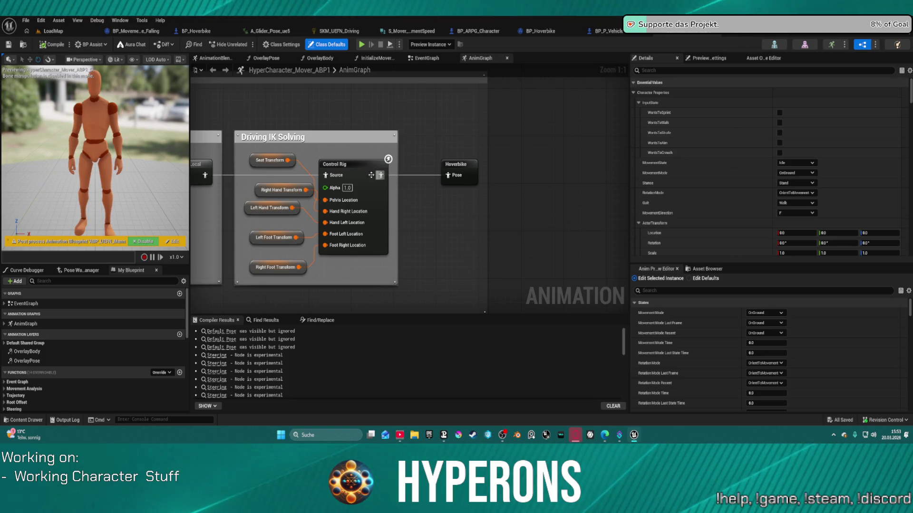
{"action": "left_click", "coordinate": [360, 172]}
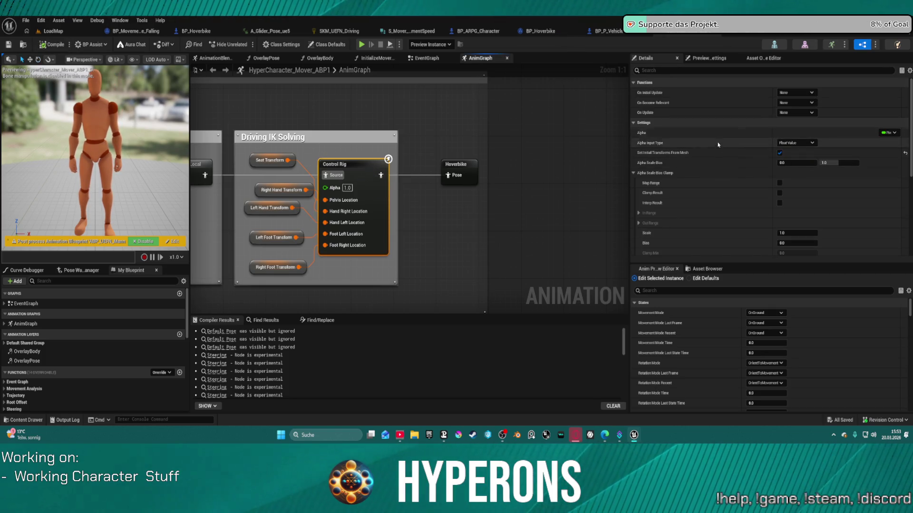
{"action": "scroll", "coordinate": [731, 204], "scroll_direction": "down", "scroll_amount": 3}
{"action": "scroll", "coordinate": [731, 201], "scroll_direction": "down", "scroll_amount": 5}
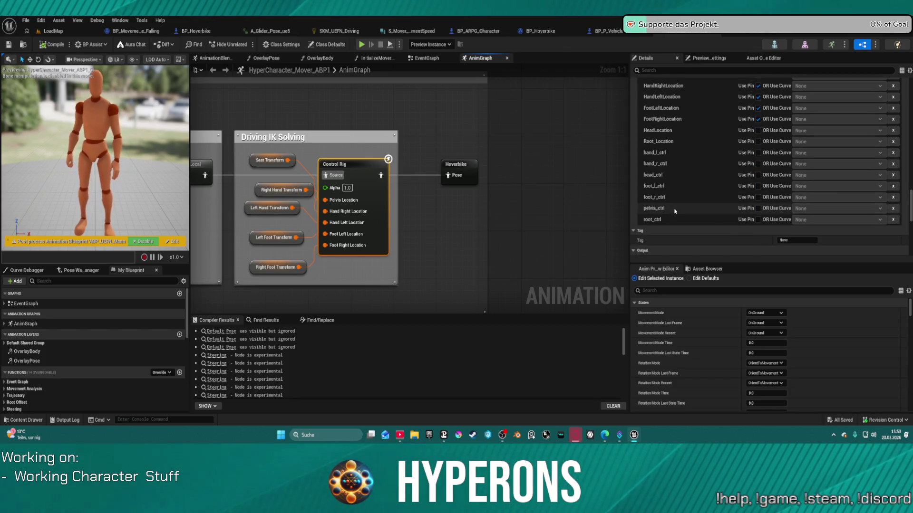
{"action": "left_click", "coordinate": [759, 141]}
{"action": "scroll", "coordinate": [758, 142], "scroll_direction": "up", "scroll_amount": 3}
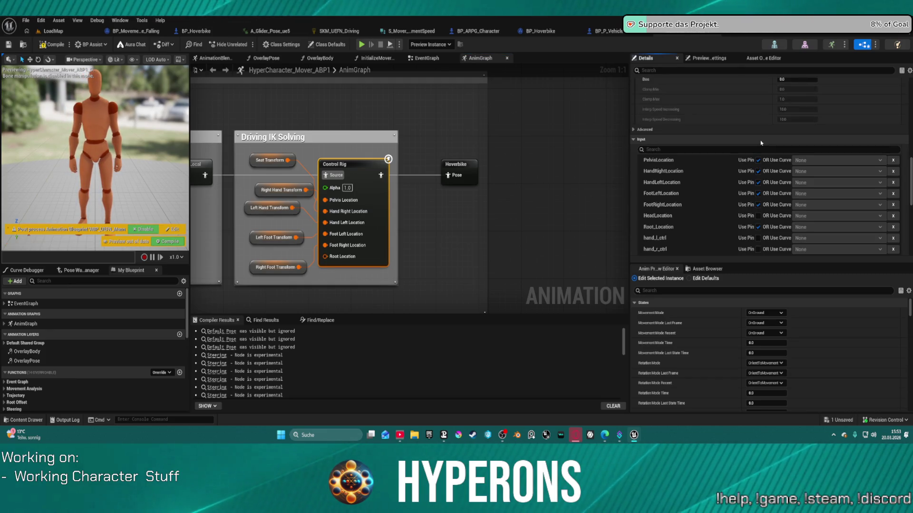
Split the Root Location pin into location, rotation and scale, then start a play-test.
{"action": "right_click", "coordinate": [334, 258]}
{"action": "left_click", "coordinate": [354, 294]}
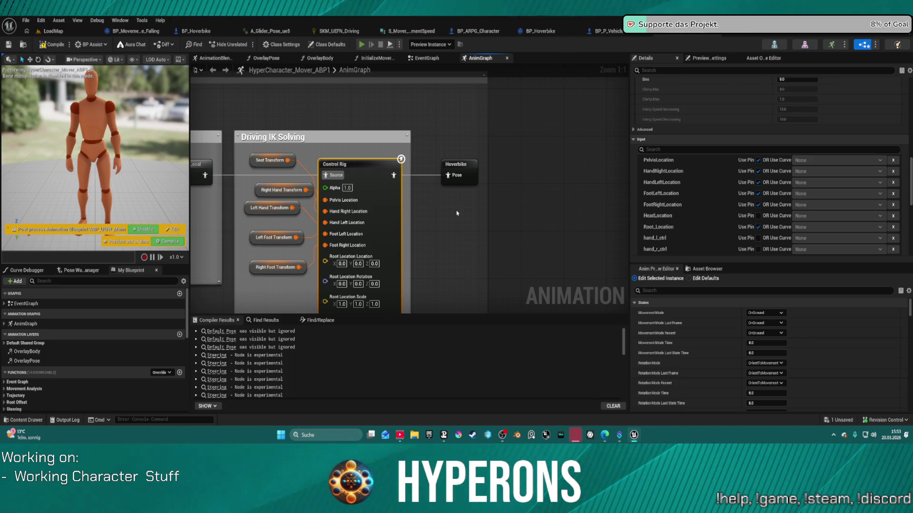
{"action": "key", "text": "alt+p"}
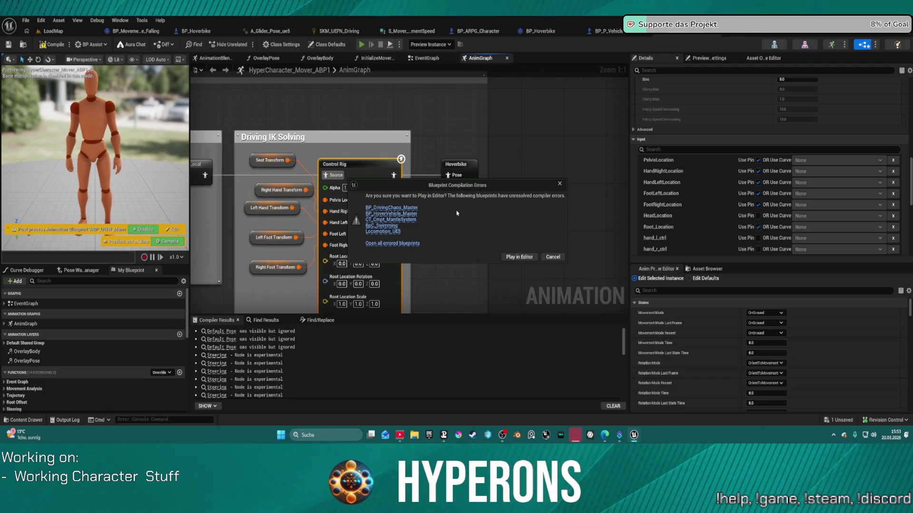
Play despite compile errors and run the character toward the wooden hut.
{"action": "left_click", "coordinate": [515, 257]}
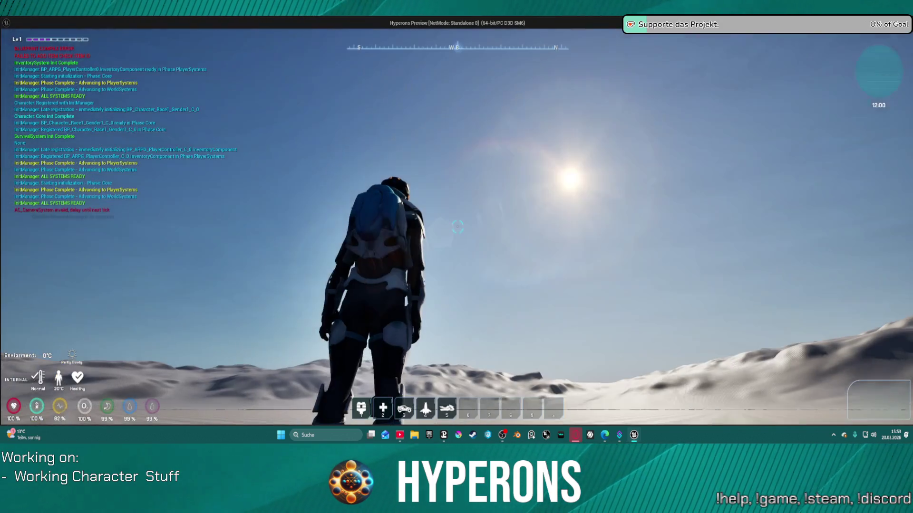
{"action": "key", "text": "w"}
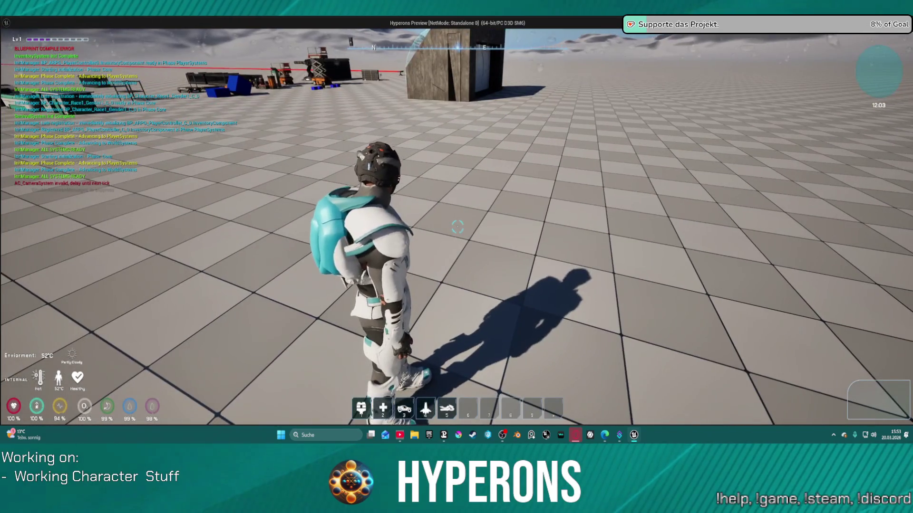
{"action": "key", "text": "w"}
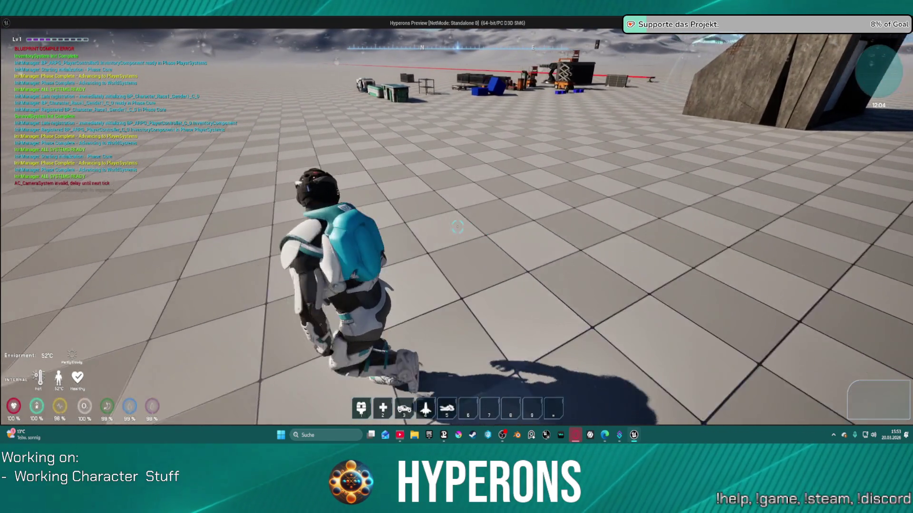
{"action": "key", "text": "w"}
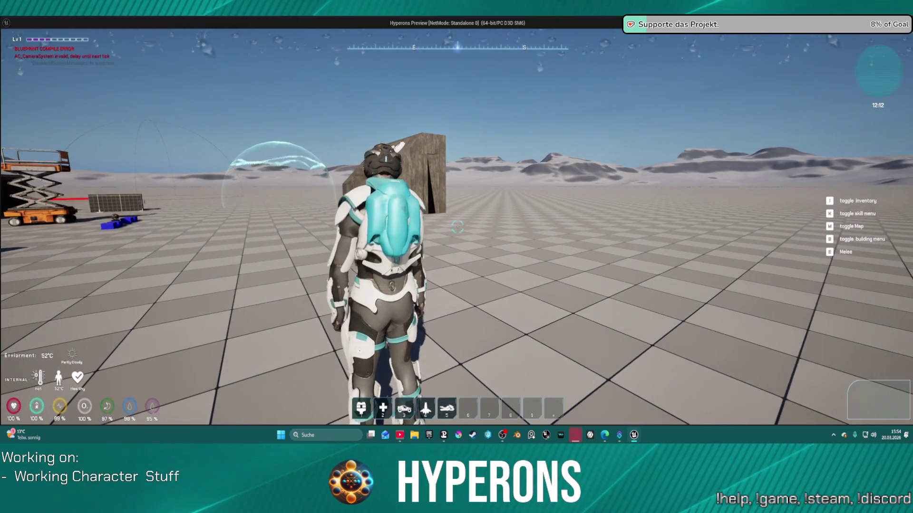
{"action": "key", "text": "w"}
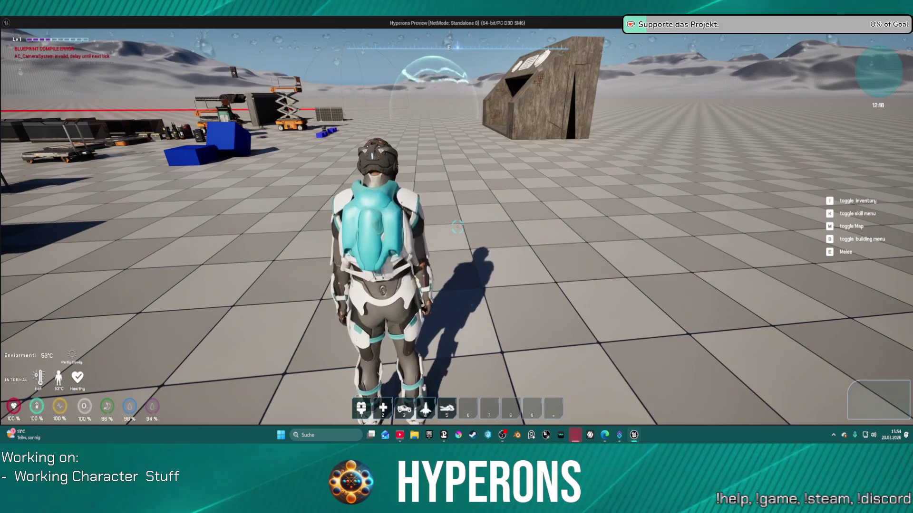
Spawn the orange hoverbike from slot 5, mount it with F, steer with W/A/D, then stop.
{"action": "key", "text": "5"}
{"action": "key", "text": "w"}
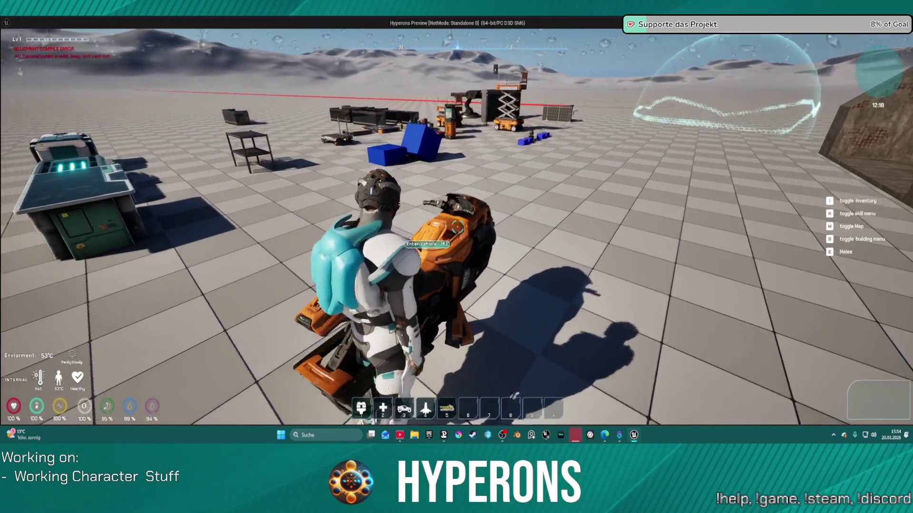
{"action": "key", "text": "space"}
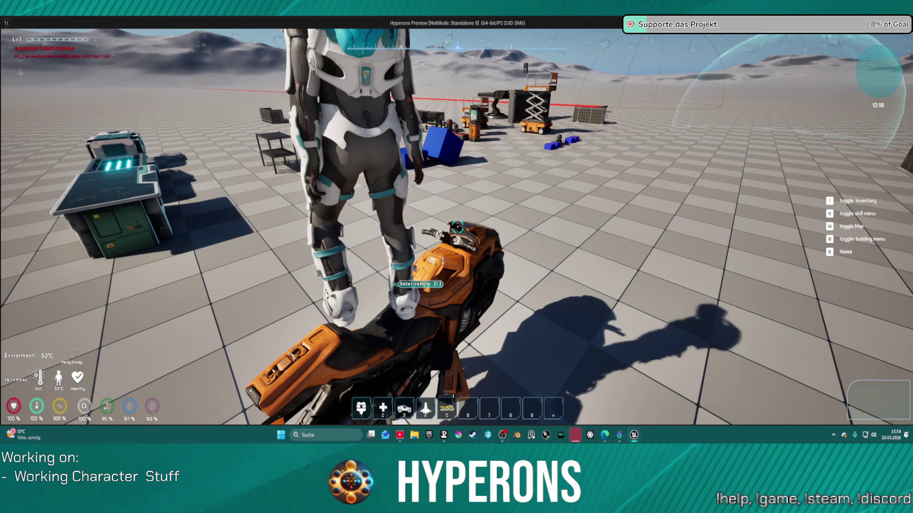
{"action": "key", "text": "f"}
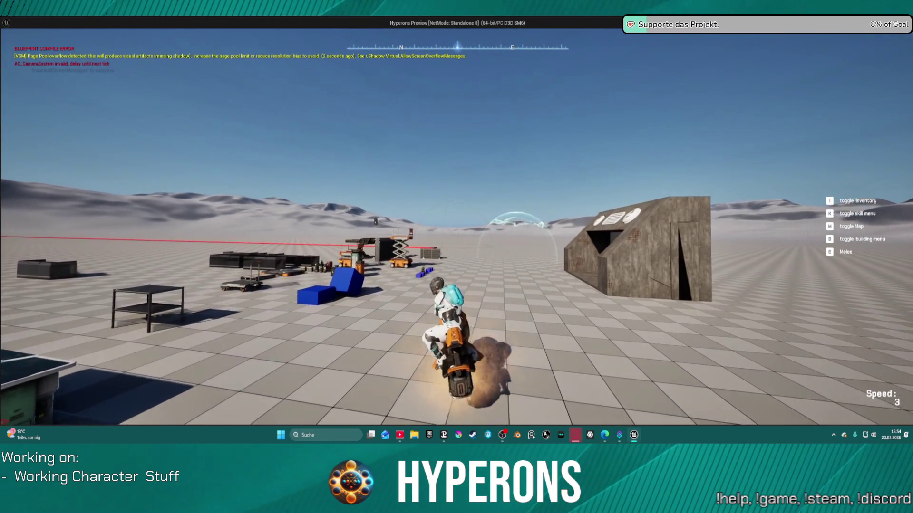
{"action": "key", "text": "w"}
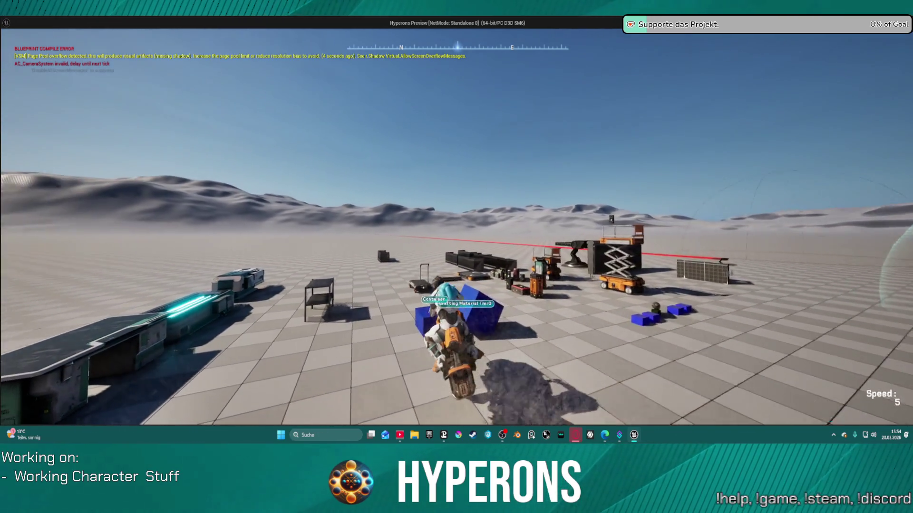
{"action": "key", "text": "d"}
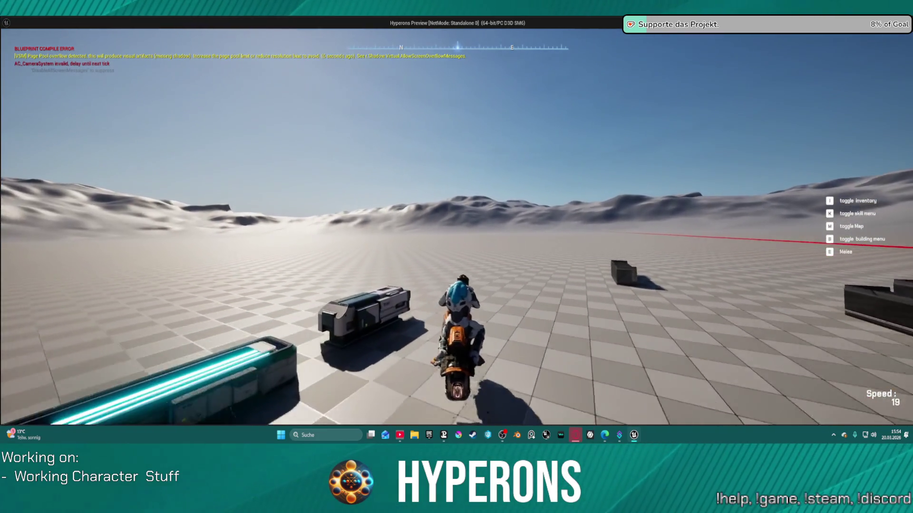
{"action": "key", "text": "a"}
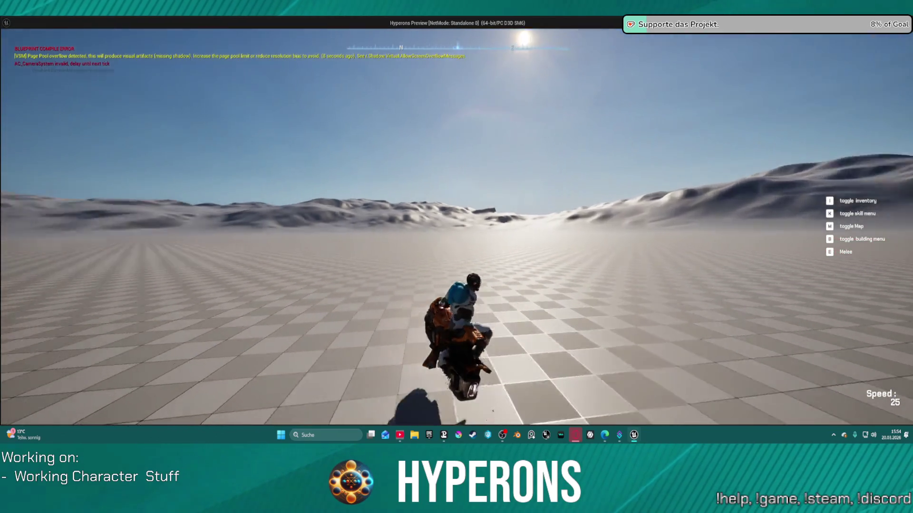
{"action": "key", "text": "Escape"}
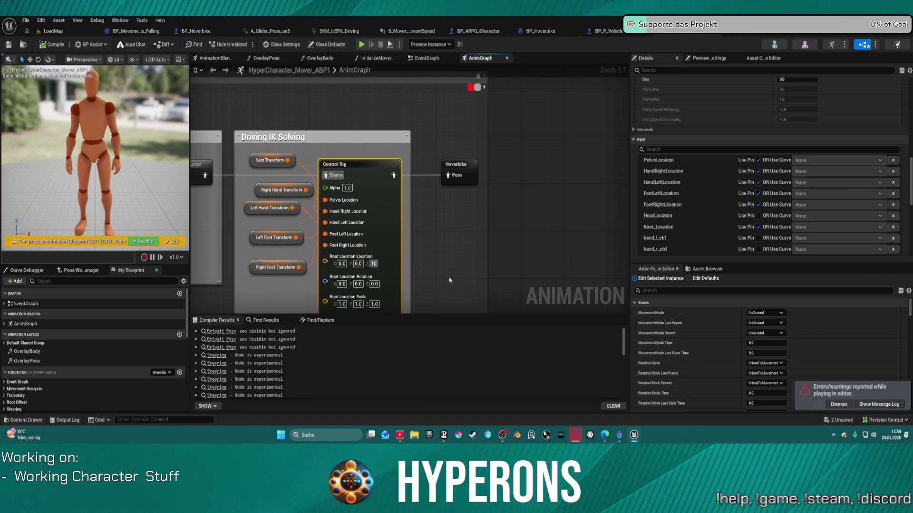
Try Root Location Z at 100, then set it to 0 and Root Location Rotation Z to 180.
{"action": "type", "text": "00"}
{"action": "key", "text": "BackSpace"}
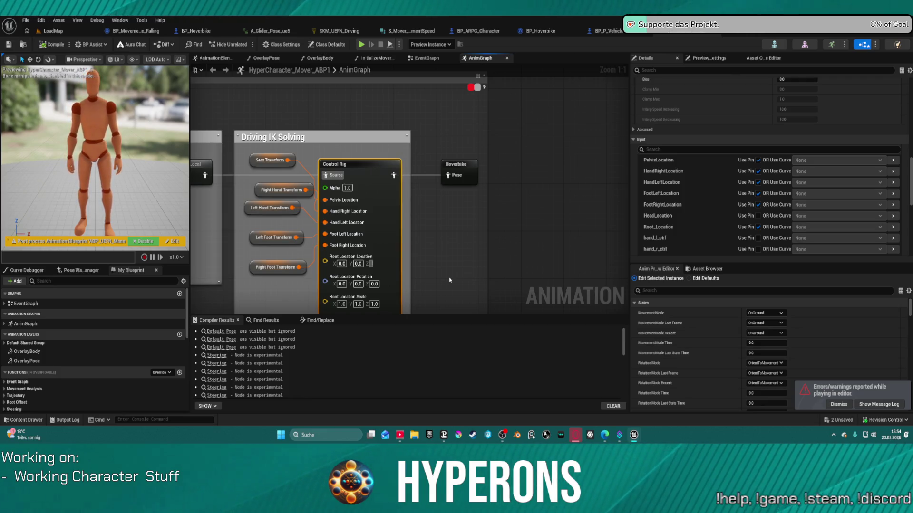
{"action": "type", "text": "0"}
{"action": "key", "text": "Return"}
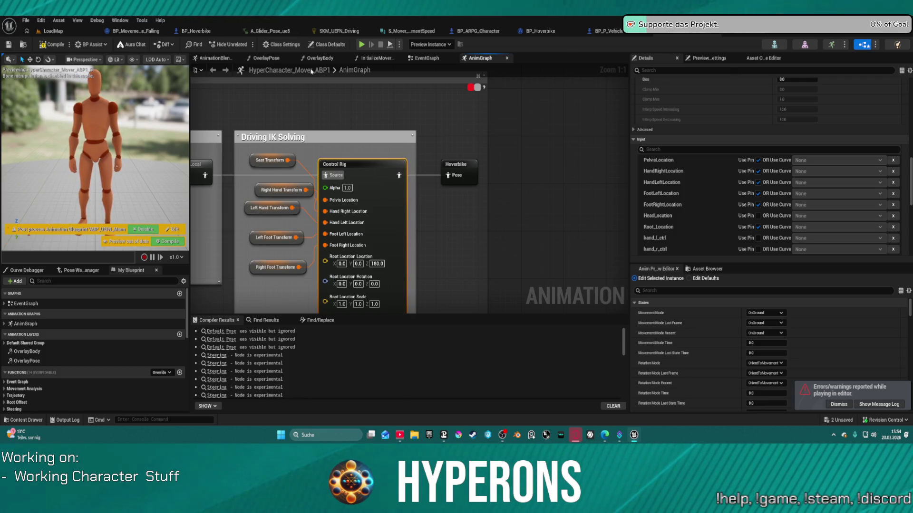
{"action": "left_click", "coordinate": [375, 264]}
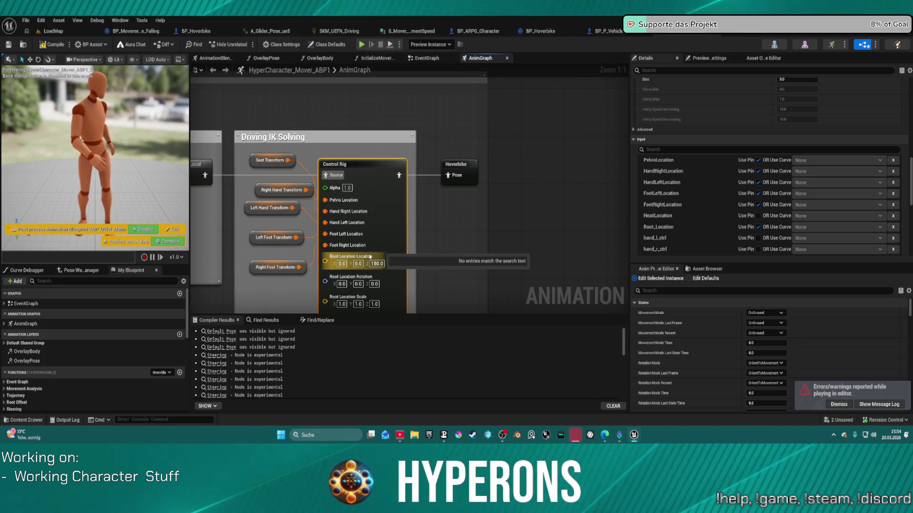
{"action": "type", "text": "0"}
{"action": "key", "text": "Return"}
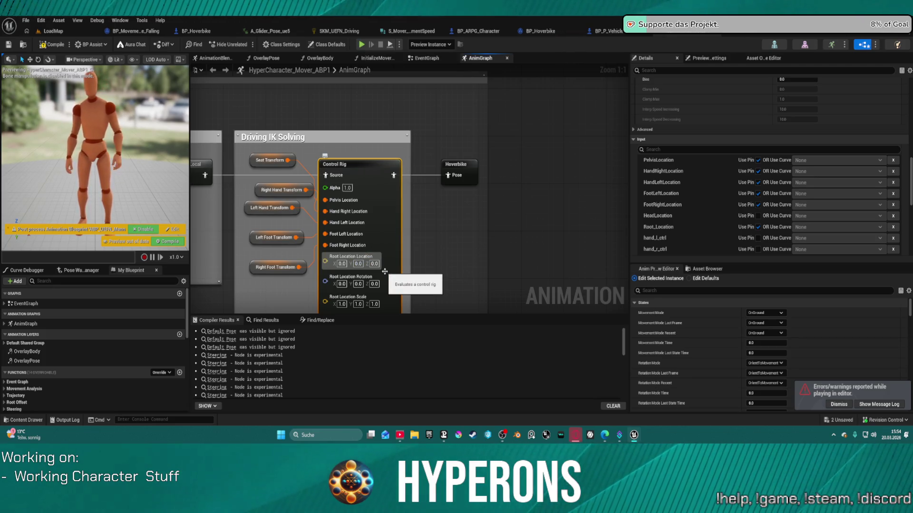
{"action": "left_click", "coordinate": [375, 284]}
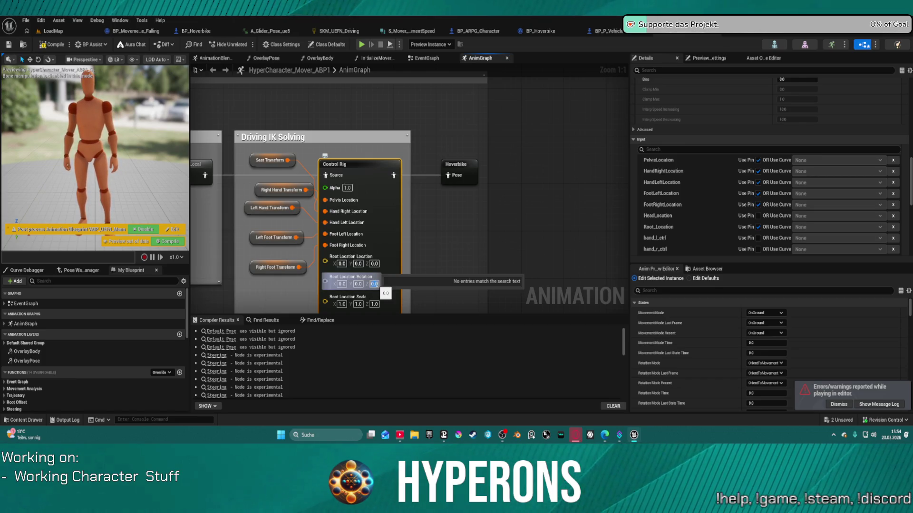
{"action": "type", "text": "180"}
{"action": "key", "text": "Return"}
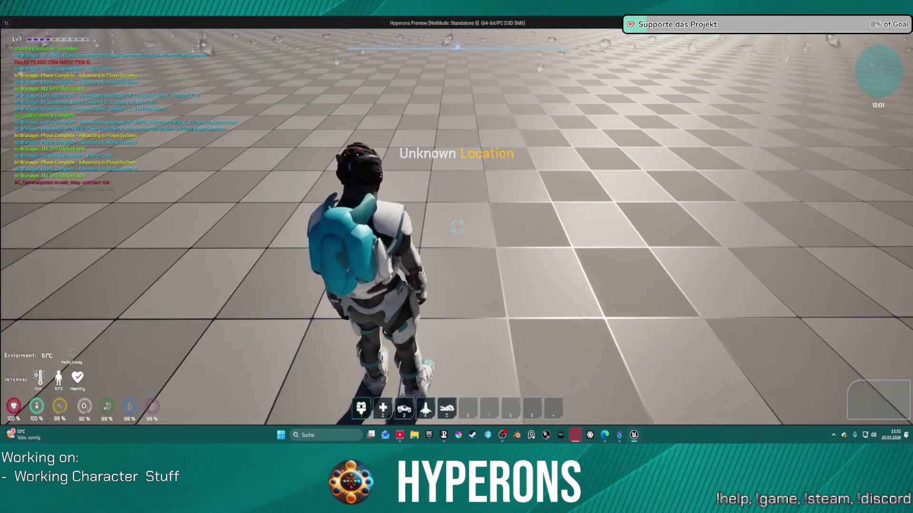
{"action": "key", "text": "5"}
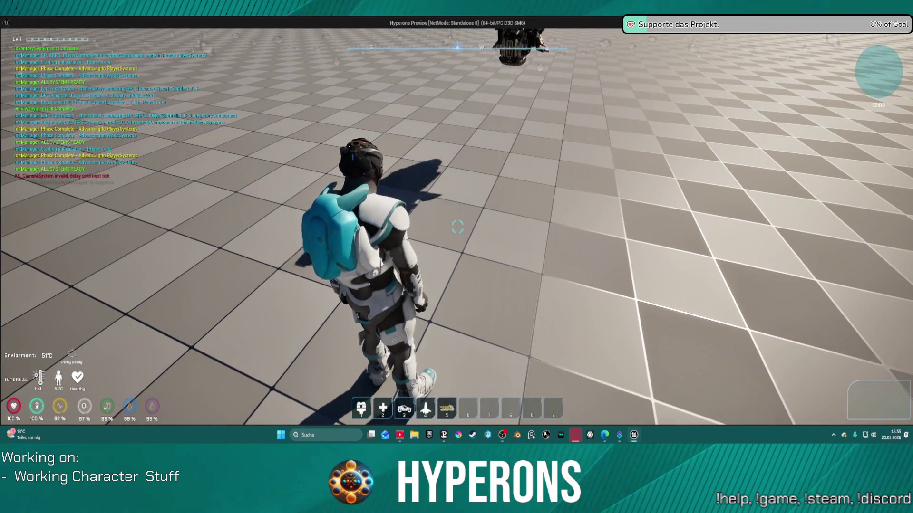
{"action": "key", "text": "w"}
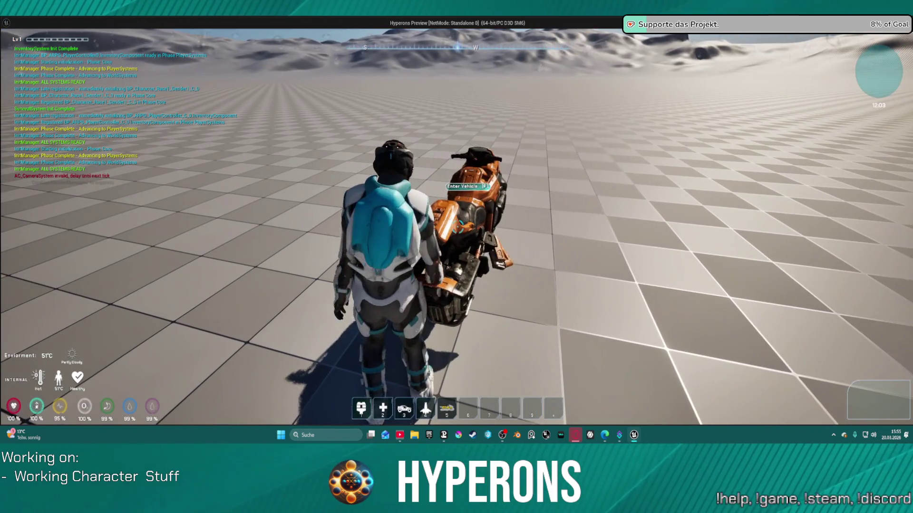
{"action": "key", "text": "space"}
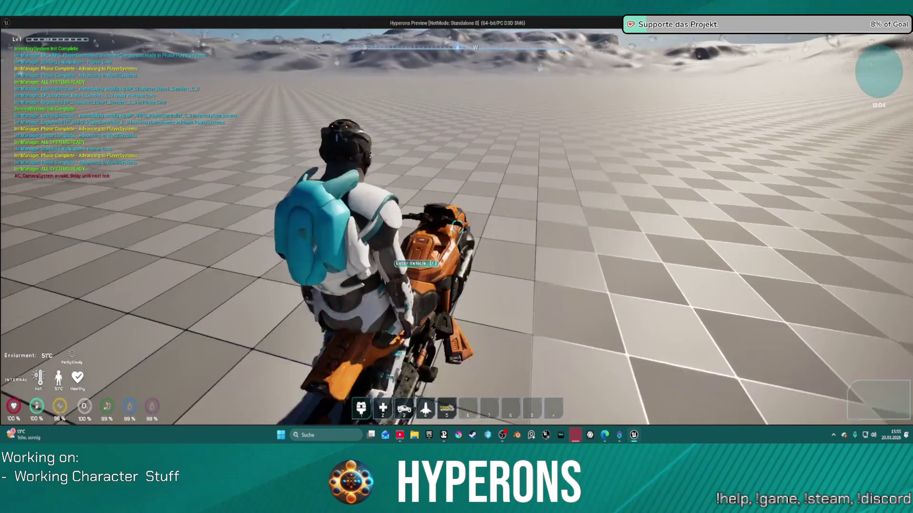
{"action": "key", "text": "f"}
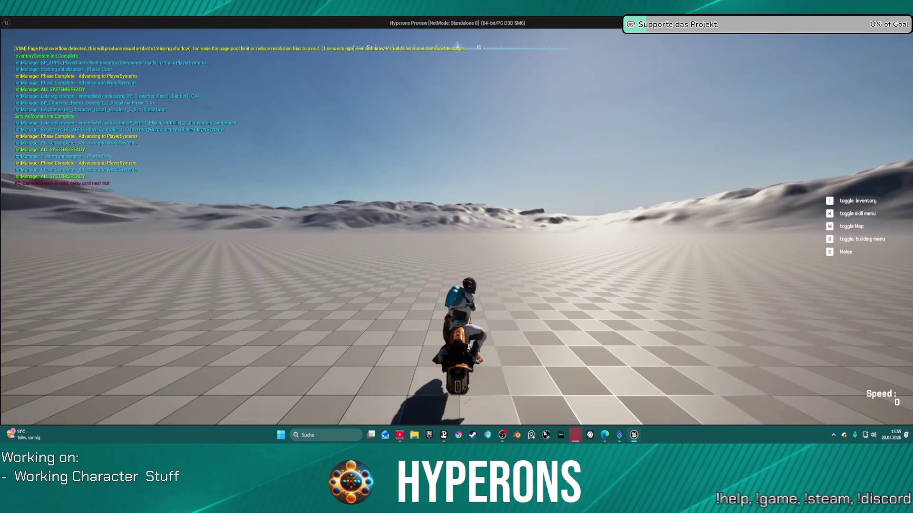
{"action": "key", "text": "Escape"}
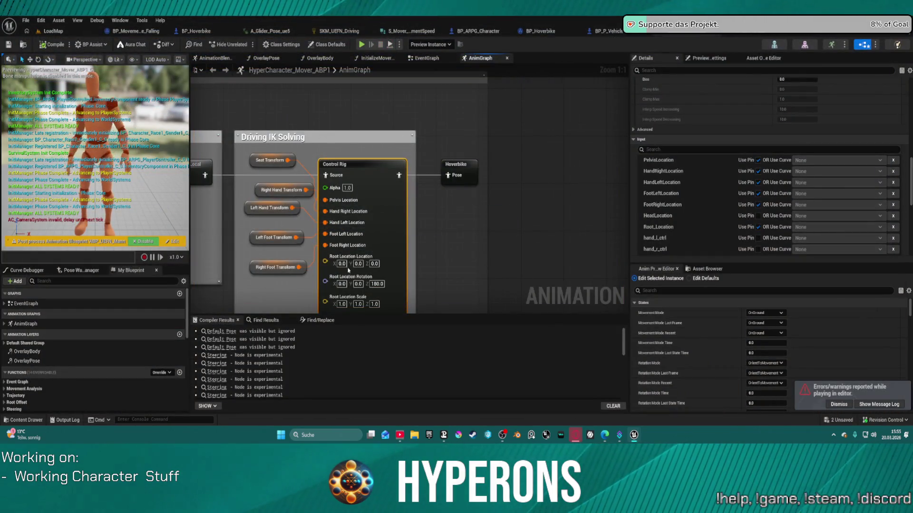
Hide the Root_Location pin, disconnect SKM_UEFN_Driving's root Set Transform from Sequence A, and save.
{"action": "left_click", "coordinate": [757, 227]}
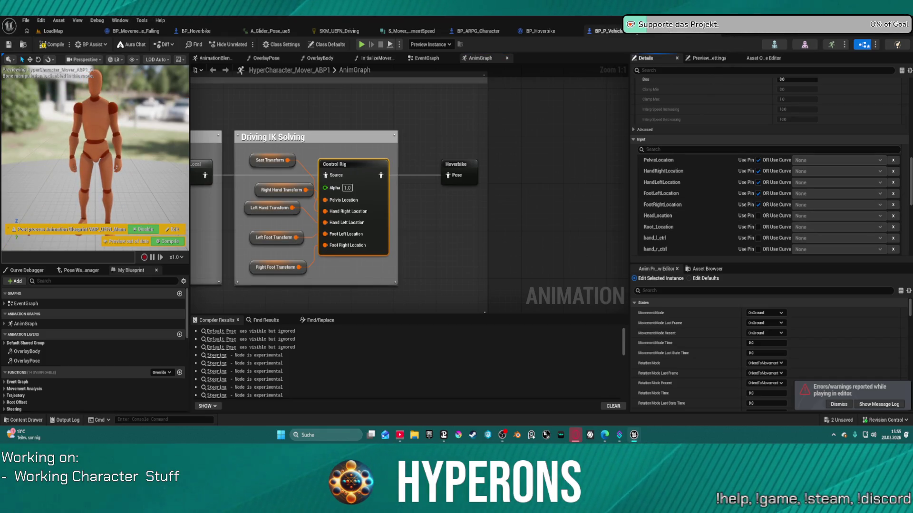
{"action": "left_click", "coordinate": [338, 31]}
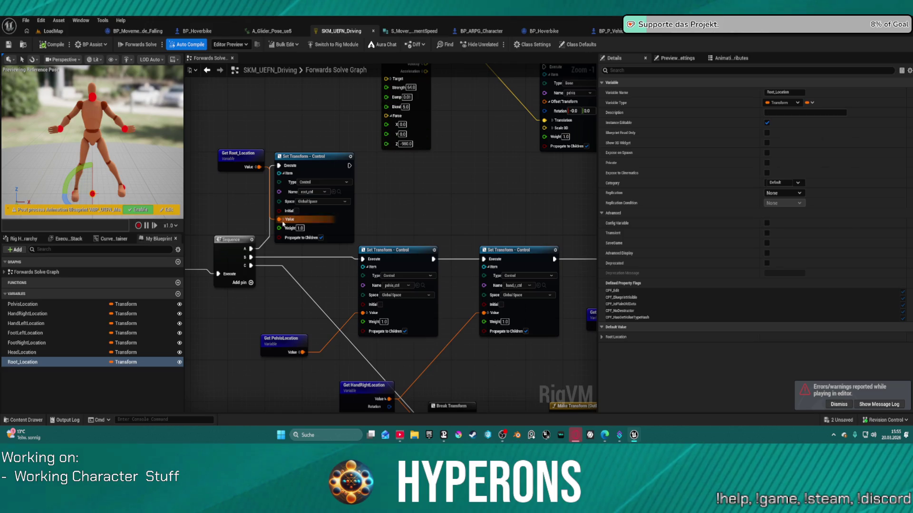
{"action": "left_click", "coordinate": [261, 247], "text": "alt"}
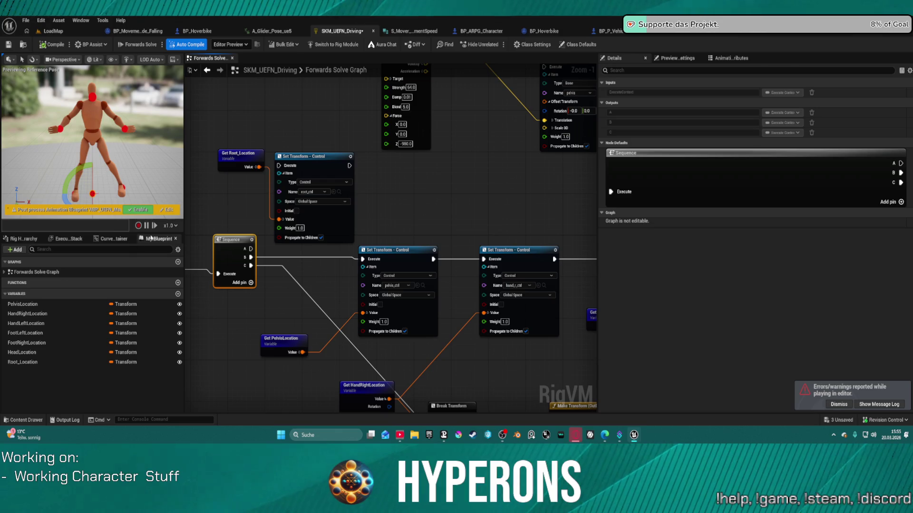
{"action": "key", "text": "ctrl+s"}
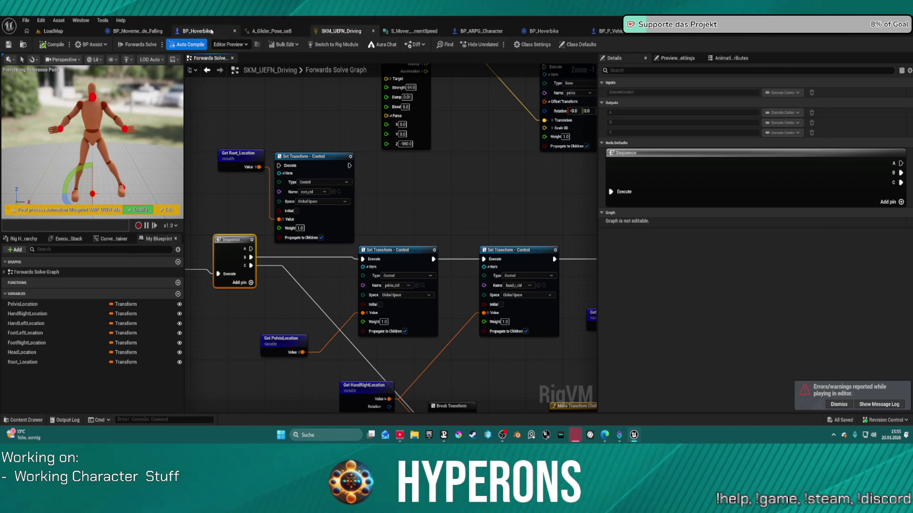
{"action": "left_click", "coordinate": [692, 37]}
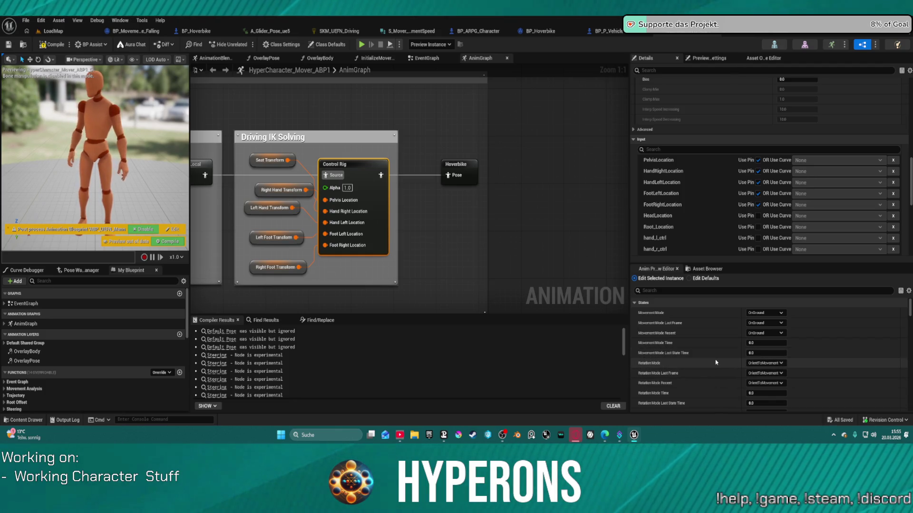
{"action": "scroll", "coordinate": [715, 362], "scroll_direction": "down", "scroll_amount": 2}
{"action": "left_click", "coordinate": [769, 340]}
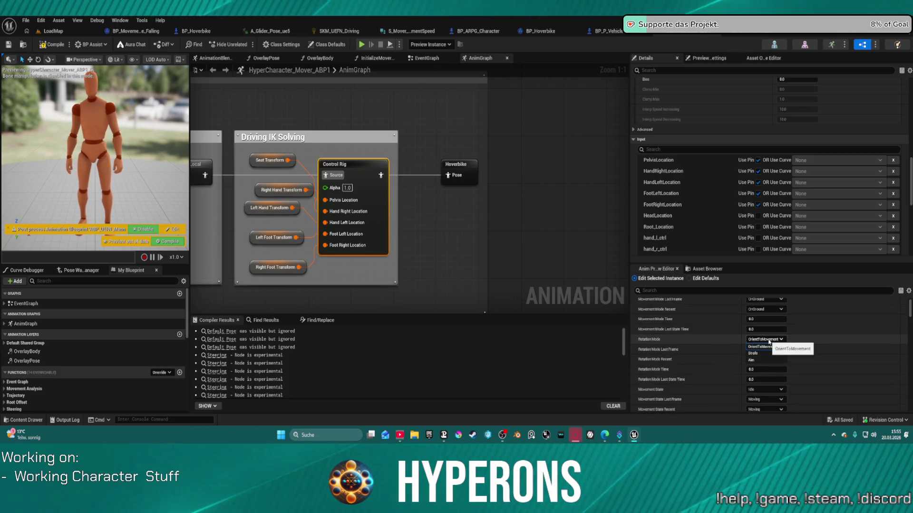
{"action": "left_click", "coordinate": [768, 341]}
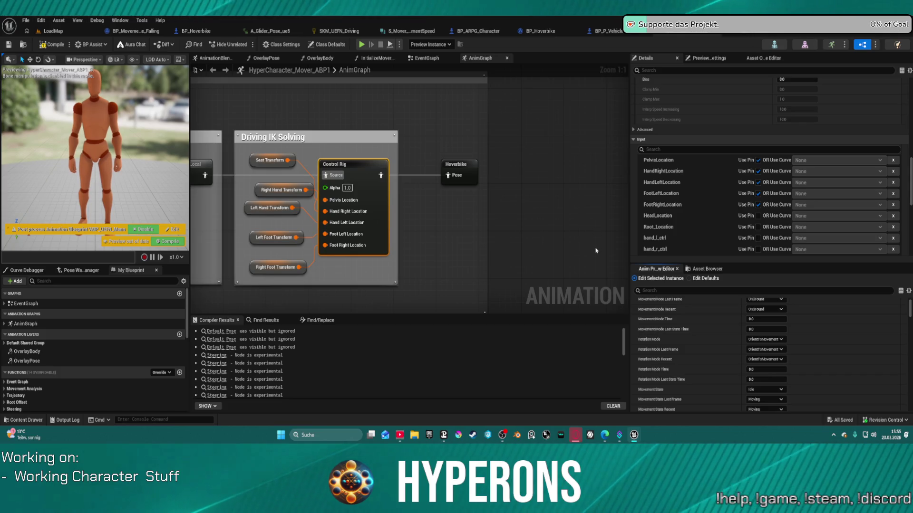
{"action": "scroll", "coordinate": [668, 317], "scroll_direction": "down", "scroll_amount": 2}
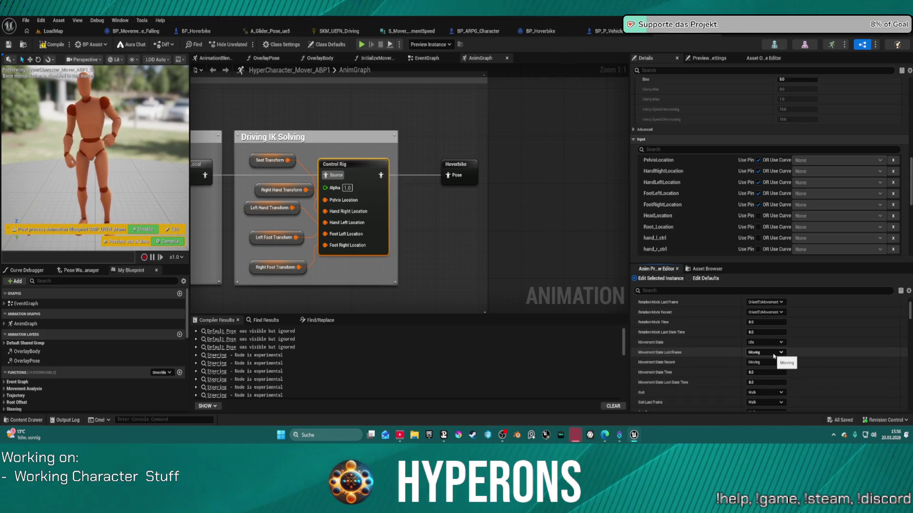
{"action": "scroll", "coordinate": [761, 361], "scroll_direction": "down", "scroll_amount": 2}
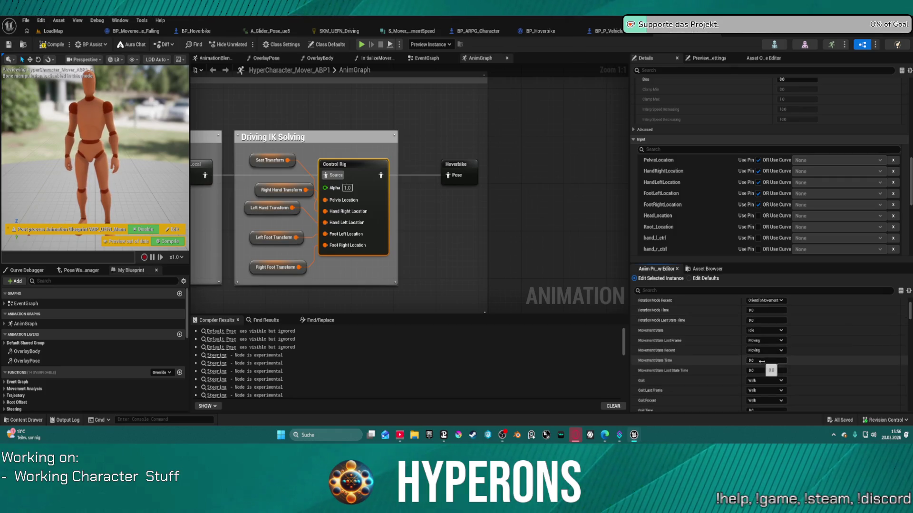
{"action": "scroll", "coordinate": [760, 361], "scroll_direction": "down", "scroll_amount": 3}
{"action": "scroll", "coordinate": [758, 361], "scroll_direction": "down", "scroll_amount": 2}
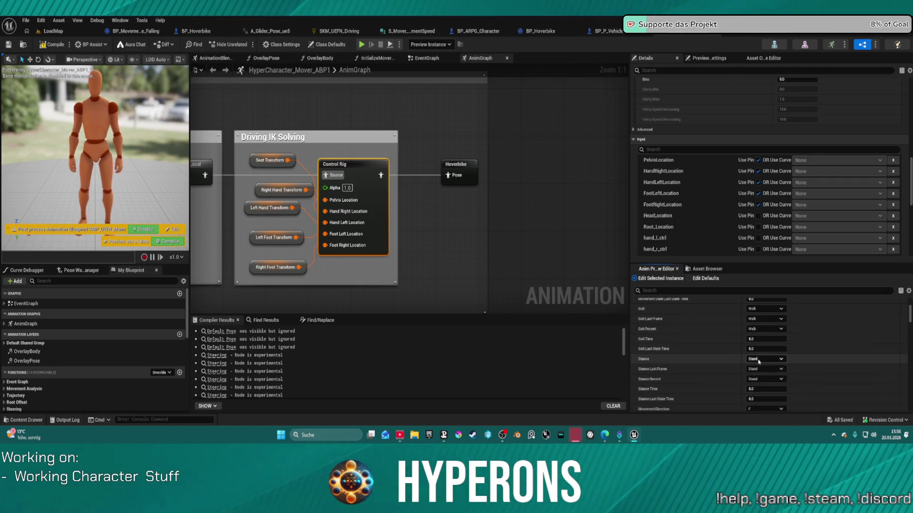
{"action": "scroll", "coordinate": [764, 364], "scroll_direction": "down", "scroll_amount": 5}
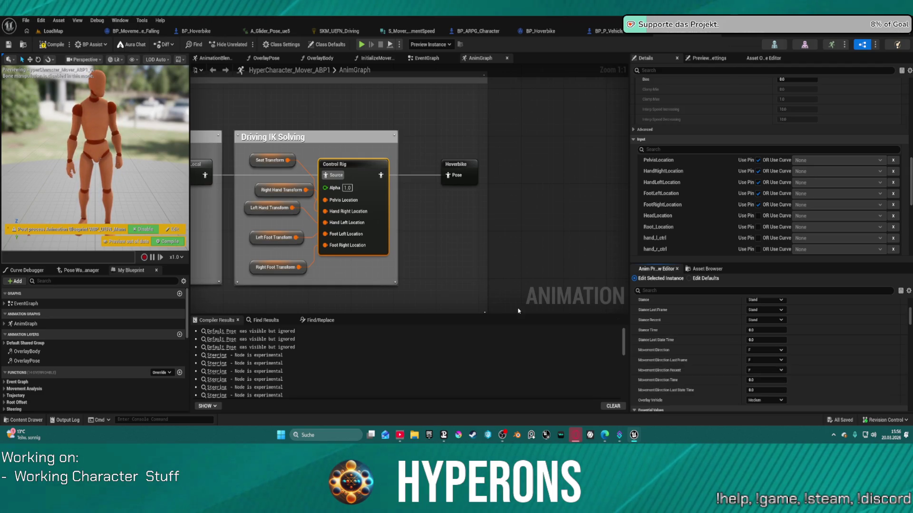
Wrap Blend Poses, the cached Hoverbike pose and Overlay Vehicle in a 'Hoverbike Overlay' comment.
{"action": "scroll", "coordinate": [405, 187], "scroll_direction": "down", "scroll_amount": 6}
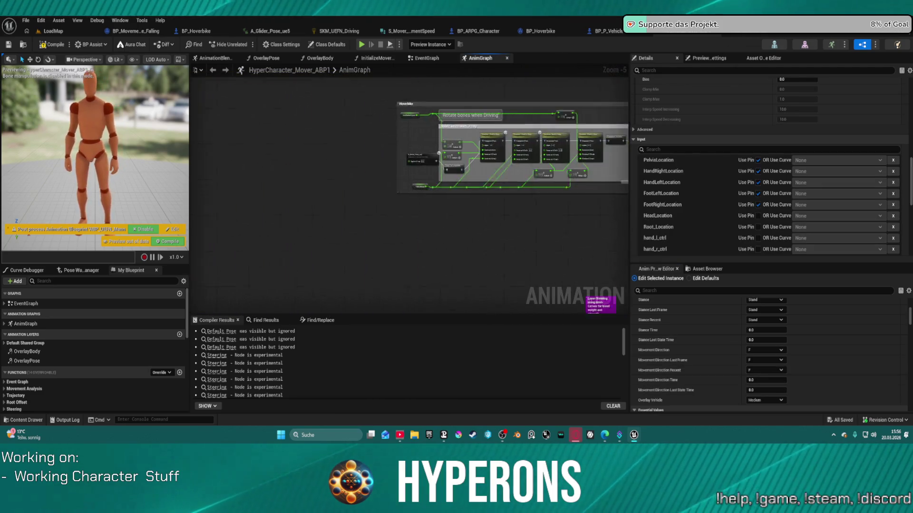
{"action": "scroll", "coordinate": [482, 74], "scroll_direction": "down", "scroll_amount": 1}
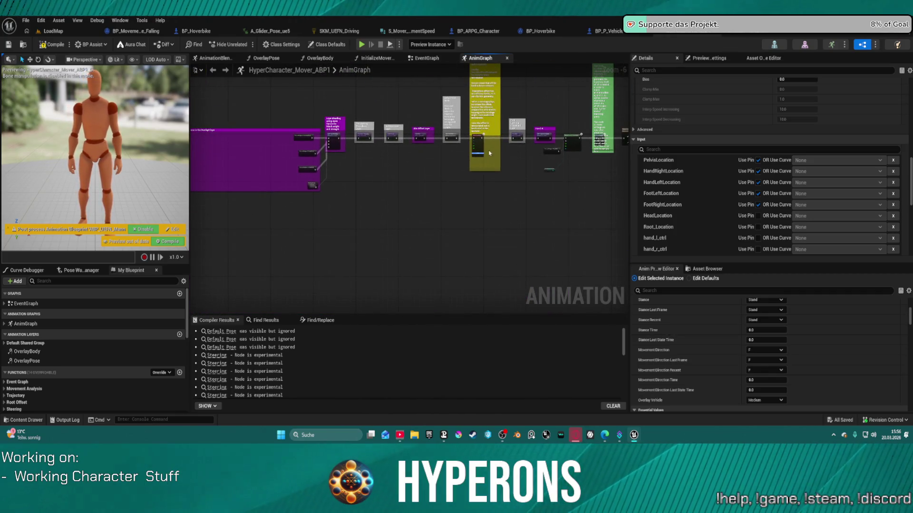
{"action": "scroll", "coordinate": [377, 178], "scroll_direction": "up", "scroll_amount": 5}
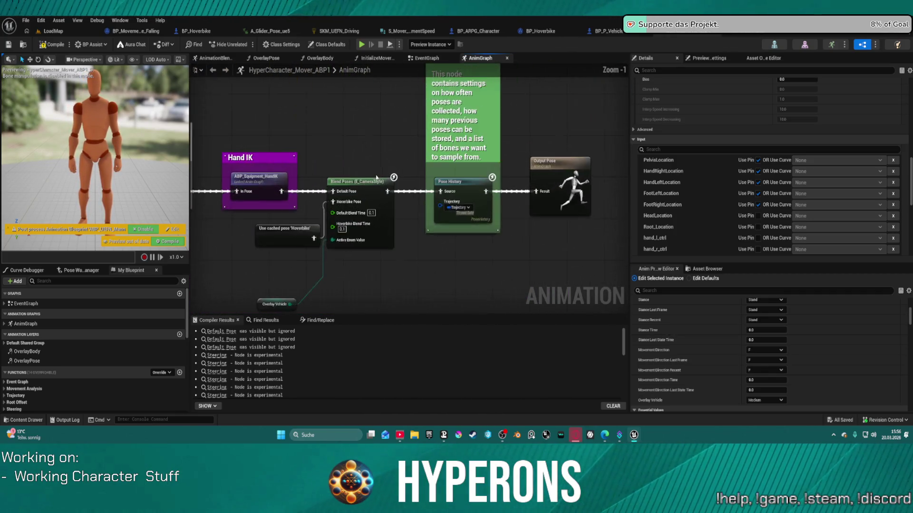
{"action": "scroll", "coordinate": [377, 179], "scroll_direction": "up", "scroll_amount": 1}
{"action": "mouse_move", "coordinate": [322, 174]}
{"action": "left_mouse_down"}
{"action": "mouse_move", "coordinate": [292, 295]}
{"action": "mouse_move", "coordinate": [291, 212]}
{"action": "left_mouse_up"}
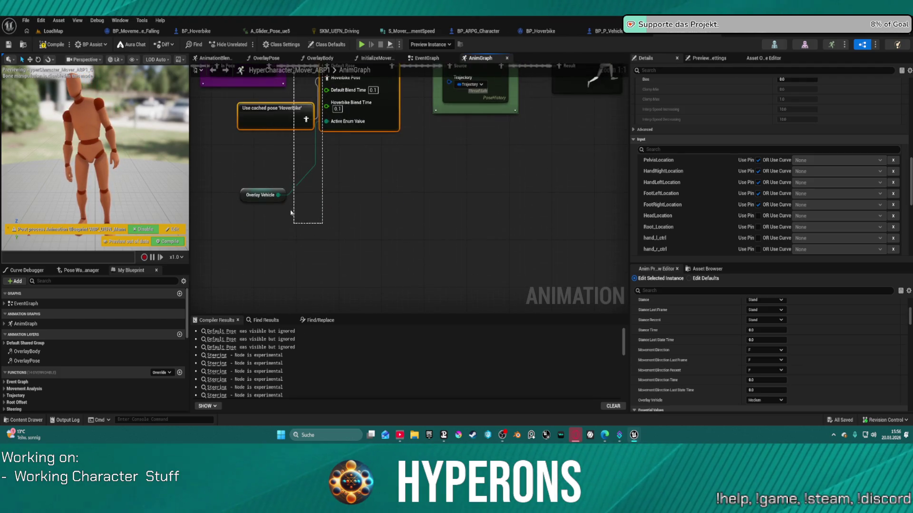
{"action": "mouse_move", "coordinate": [451, 281]}
{"action": "left_mouse_down"}
{"action": "mouse_move", "coordinate": [339, 94]}
{"action": "mouse_move", "coordinate": [335, 67]}
{"action": "mouse_move", "coordinate": [285, 295]}
{"action": "mouse_move", "coordinate": [324, 269]}
{"action": "left_mouse_up"}
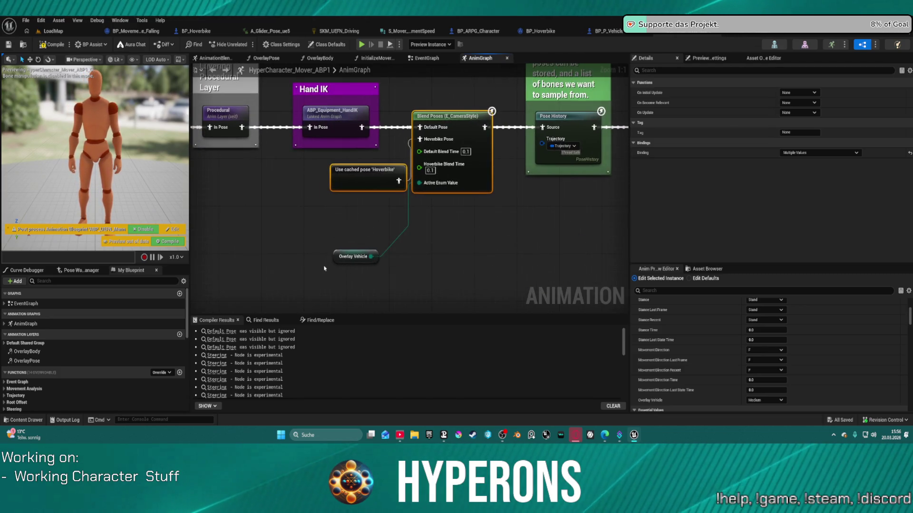
{"action": "left_click", "coordinate": [353, 257], "text": "ctrl"}
{"action": "key", "text": "c"}
{"action": "type", "text": "Hoverbike Ove"}
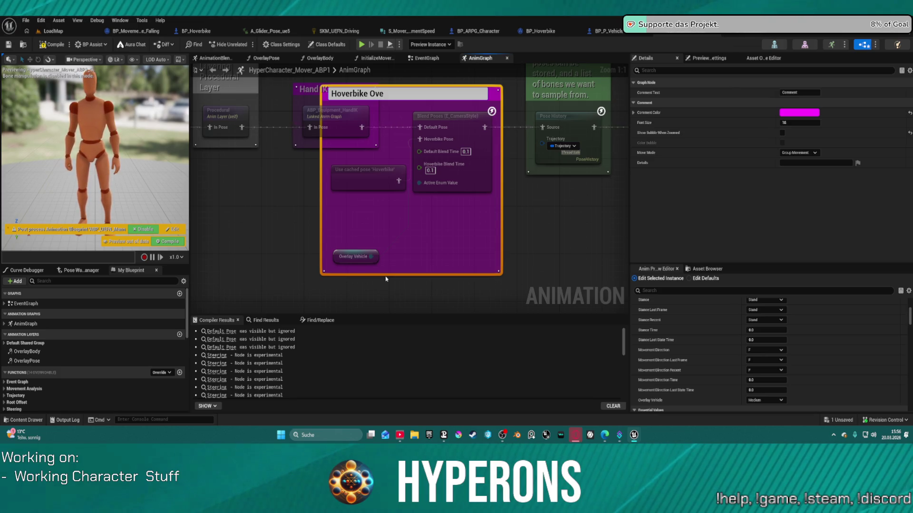
{"action": "type", "text": "rlay"}
{"action": "key", "text": "Return"}
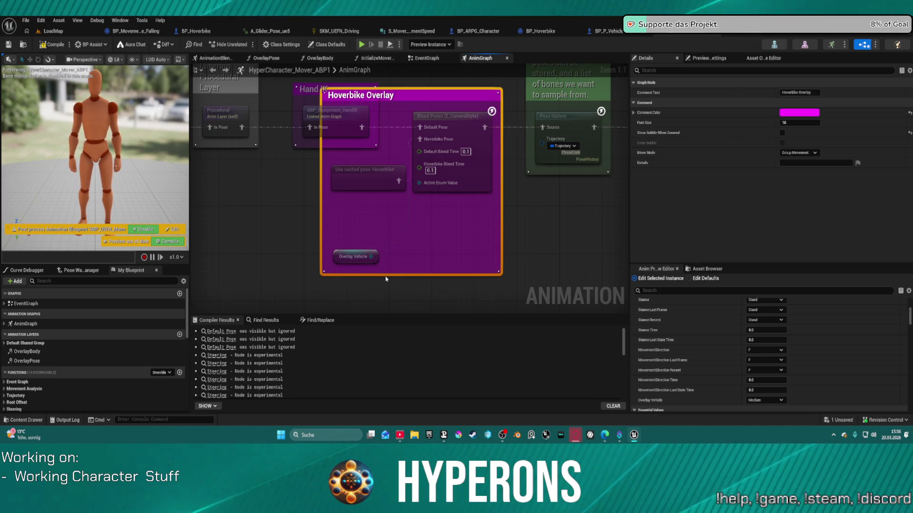
{"action": "left_click", "coordinate": [485, 192]}
{"action": "key", "text": "f"}
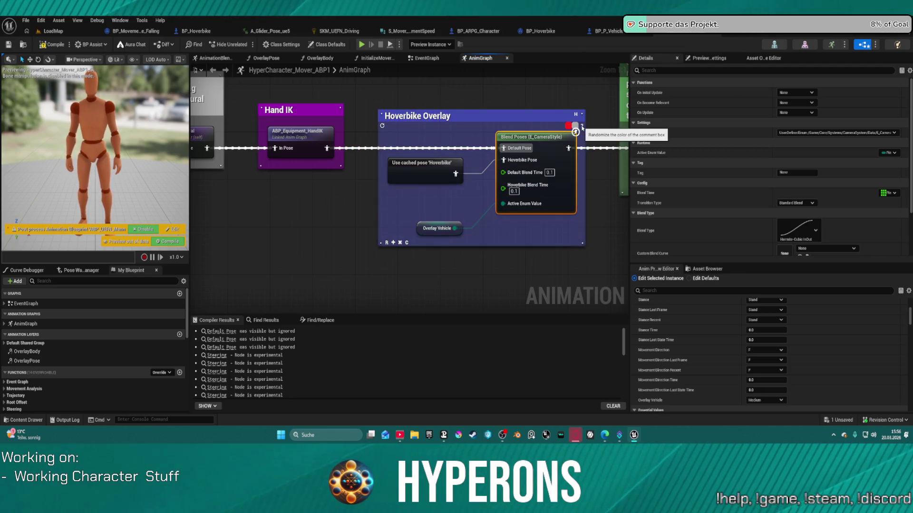
Pan along the AnimGraph's node chain, then bring up the BP_ARPG_Character blueprint.
{"action": "scroll", "coordinate": [398, 264], "scroll_direction": "down", "scroll_amount": 6}
{"action": "left_click", "coordinate": [384, 195]}
{"action": "left_click_drag", "start_coordinate": [384, 195], "coordinate": [594, 252]}
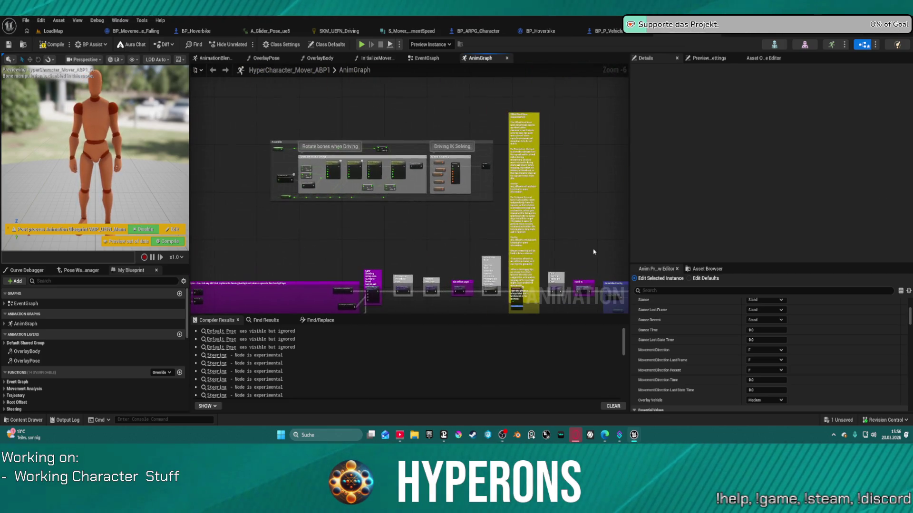
{"action": "scroll", "coordinate": [348, 218], "scroll_direction": "up", "scroll_amount": 1}
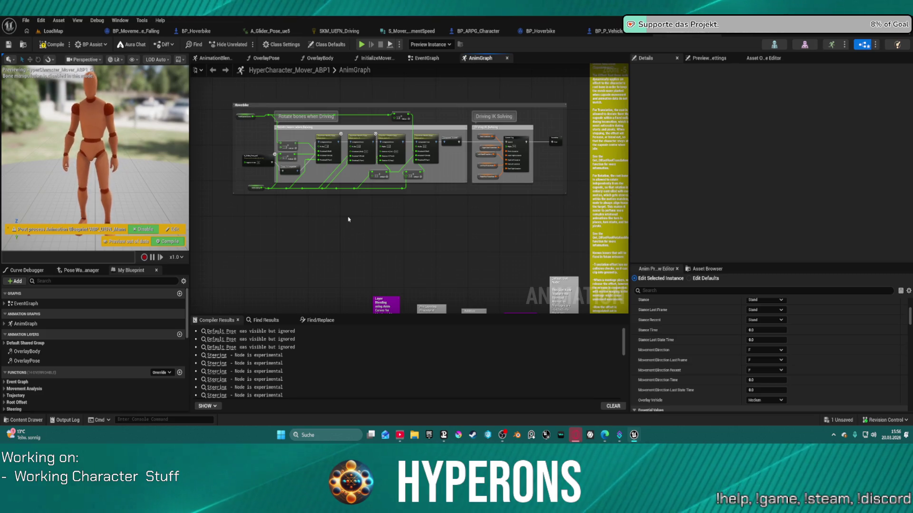
{"action": "left_click_drag", "start_coordinate": [327, 236], "coordinate": [426, 228]}
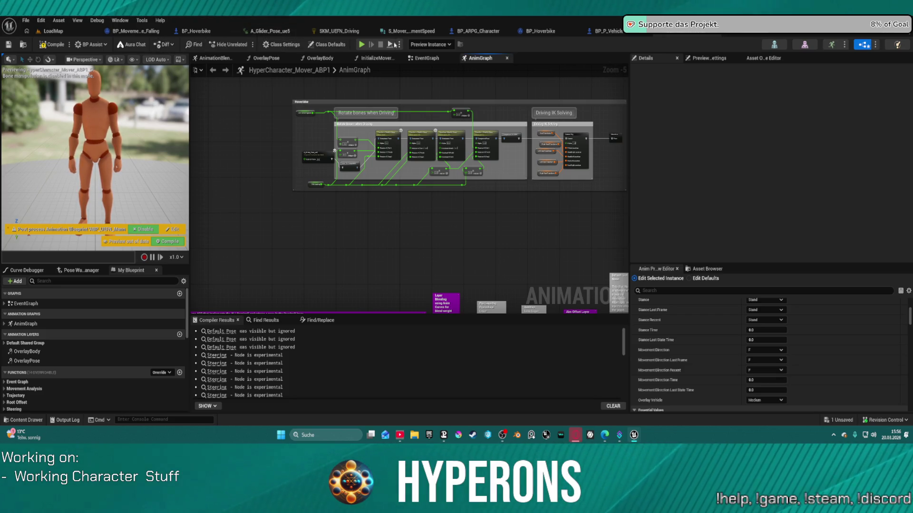
{"action": "left_click", "coordinate": [478, 31]}
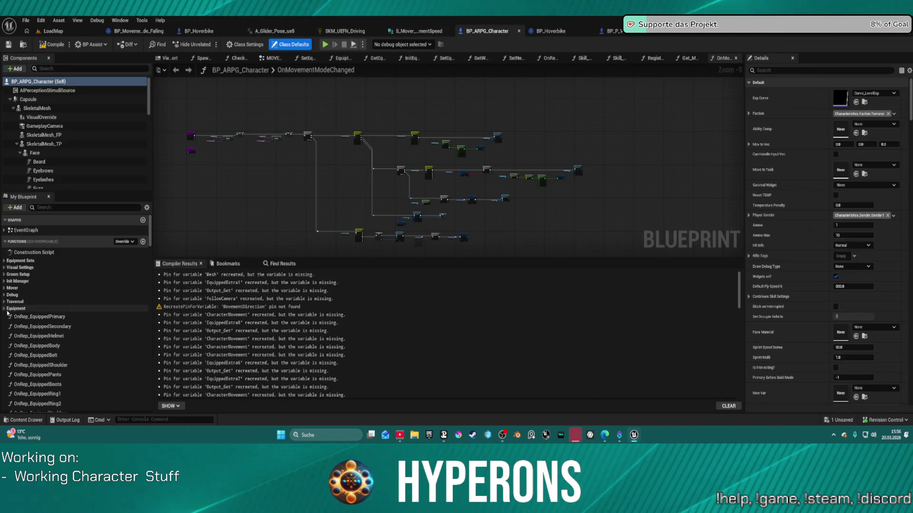
Expand the Mover functions and open Get_MoveInput, framing its IA_Move-to-return node chain.
{"action": "left_click", "coordinate": [5, 288]}
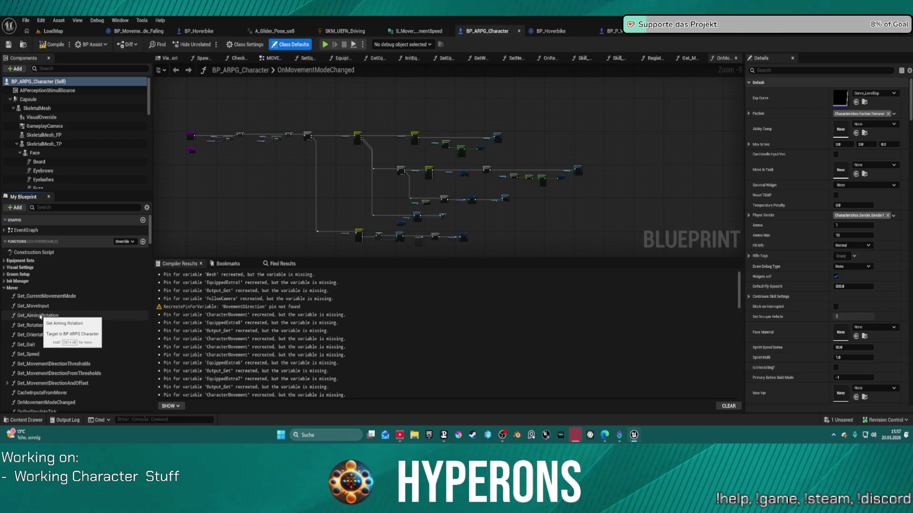
{"action": "double_click", "coordinate": [42, 297]}
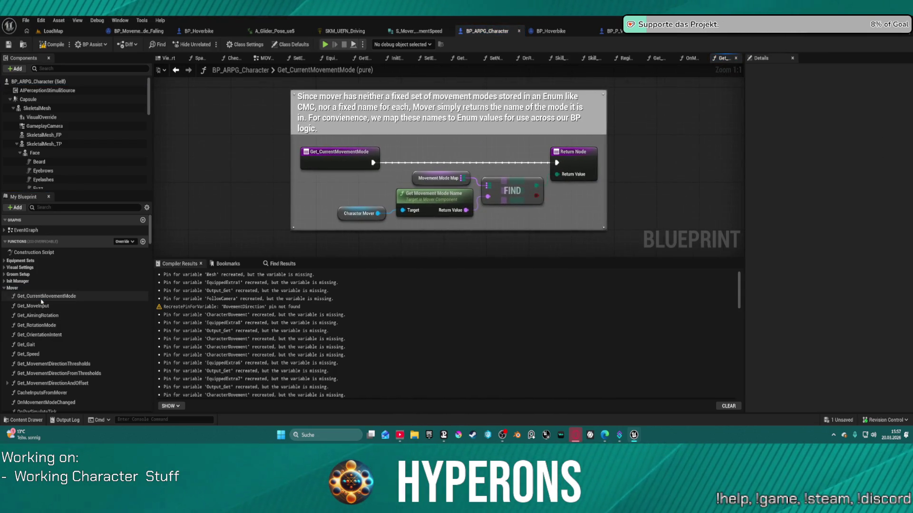
{"action": "double_click", "coordinate": [42, 306]}
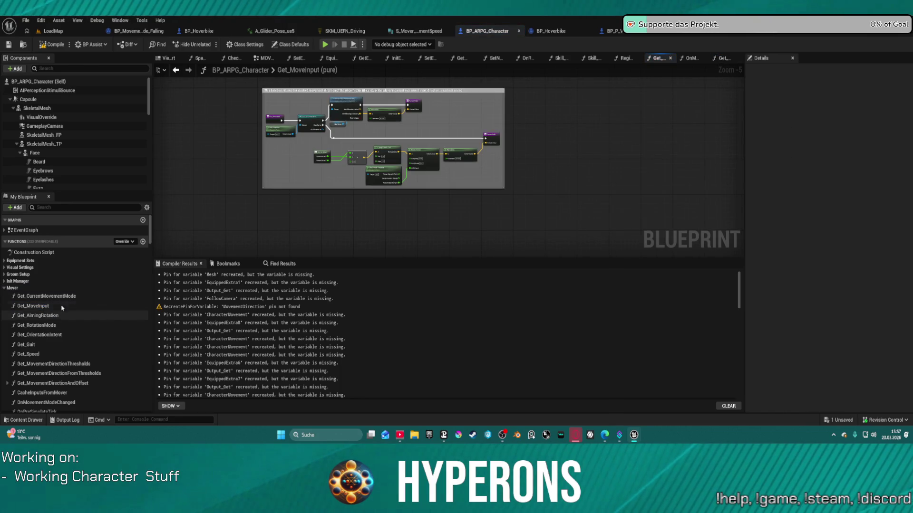
{"action": "scroll", "coordinate": [384, 133], "scroll_direction": "up", "scroll_amount": 1}
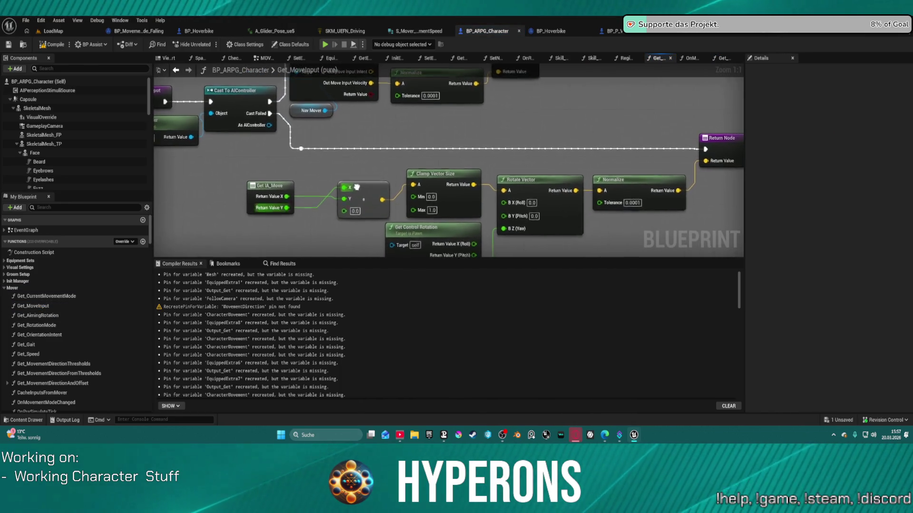
{"action": "mouse_move", "coordinate": [343, 174]}
{"action": "left_mouse_down"}
{"action": "mouse_move", "coordinate": [334, 168]}
{"action": "mouse_move", "coordinate": [340, 178]}
{"action": "left_mouse_up"}
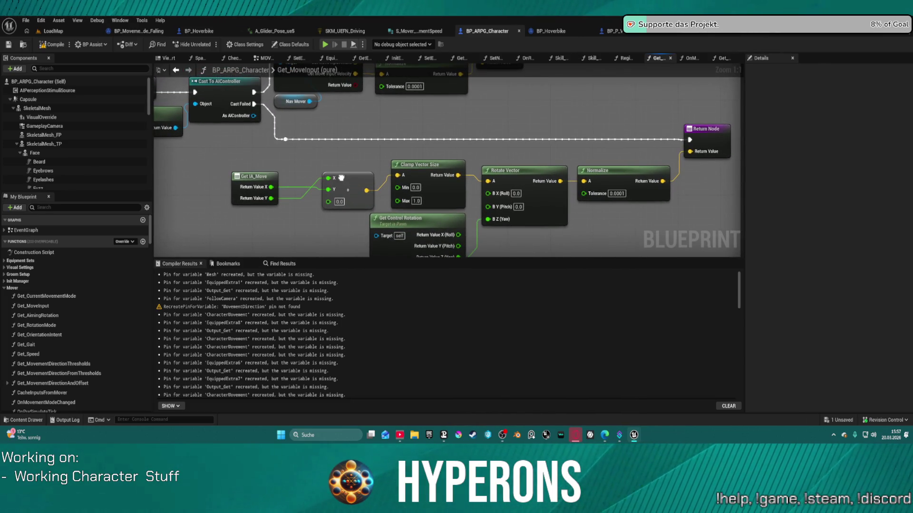
{"action": "mouse_move", "coordinate": [248, 185]}
{"action": "left_mouse_down"}
{"action": "mouse_move", "coordinate": [200, 176]}
{"action": "mouse_move", "coordinate": [251, 176]}
{"action": "mouse_move", "coordinate": [242, 179]}
{"action": "left_mouse_up"}
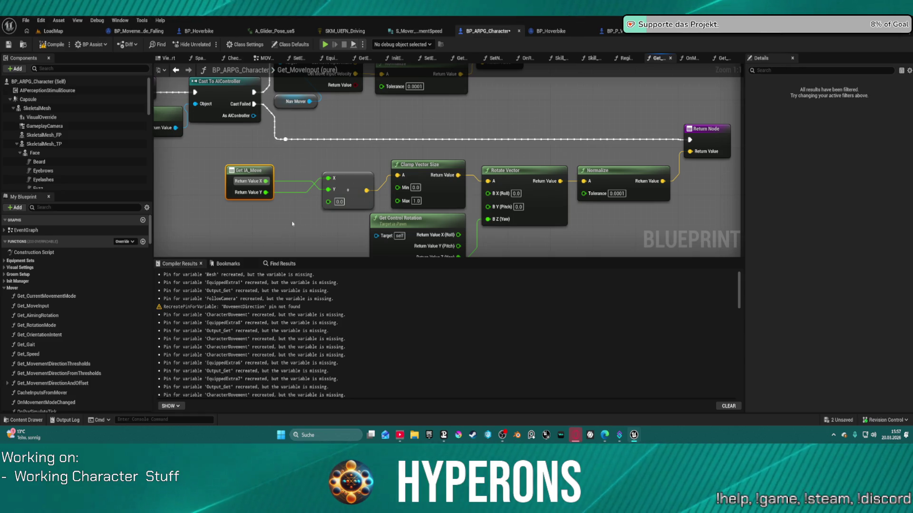
{"action": "mouse_move", "coordinate": [292, 221]}
{"action": "left_mouse_down"}
{"action": "mouse_move", "coordinate": [305, 179]}
{"action": "mouse_move", "coordinate": [295, 216]}
{"action": "left_mouse_up"}
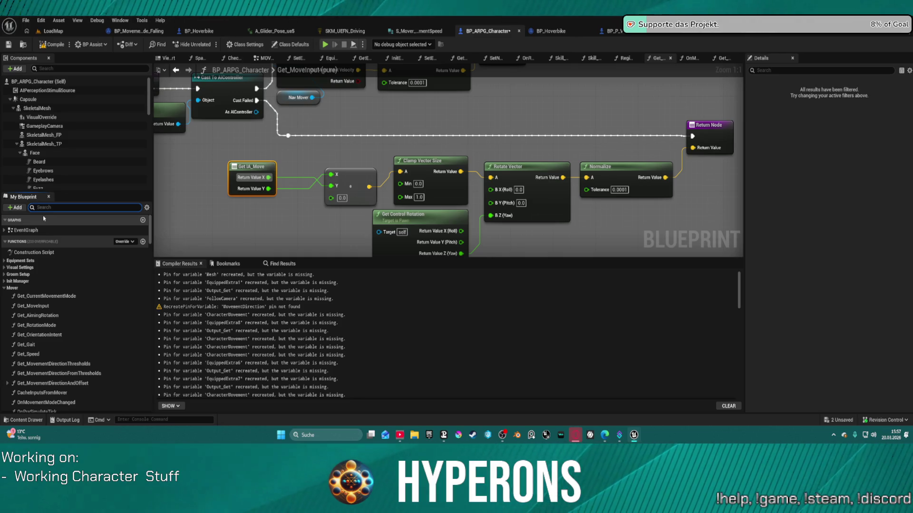
Branch Get_MoveInput on an Occupie Vehicle? getter, with False leading to the original Return Node.
{"action": "type", "text": "ss"}
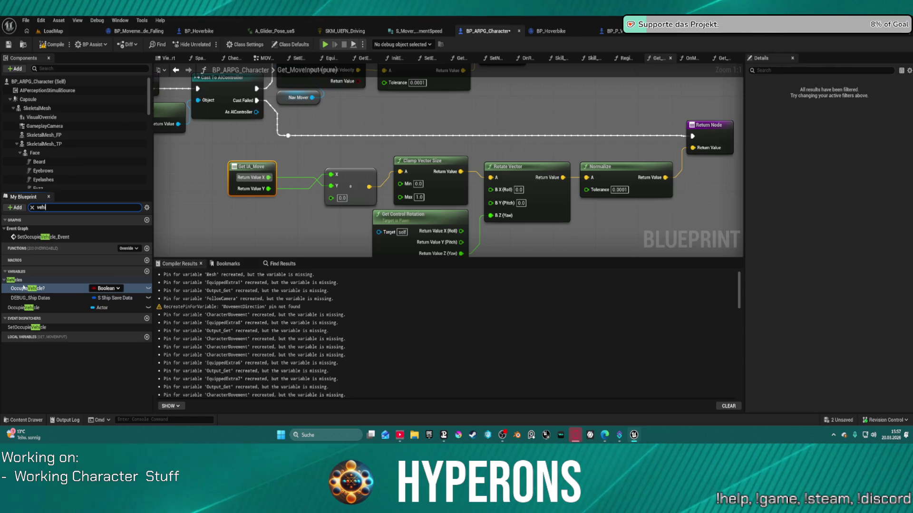
{"action": "mouse_move", "coordinate": [24, 288]}
{"action": "left_mouse_down"}
{"action": "mouse_move", "coordinate": [278, 200]}
{"action": "mouse_move", "coordinate": [289, 147]}
{"action": "left_mouse_up"}
{"action": "left_click", "coordinate": [310, 157]}
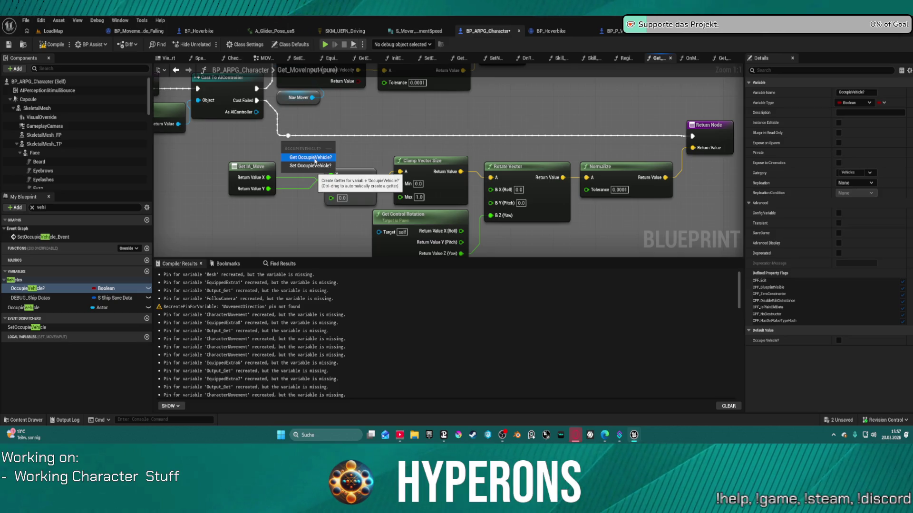
{"action": "left_click", "coordinate": [364, 127]}
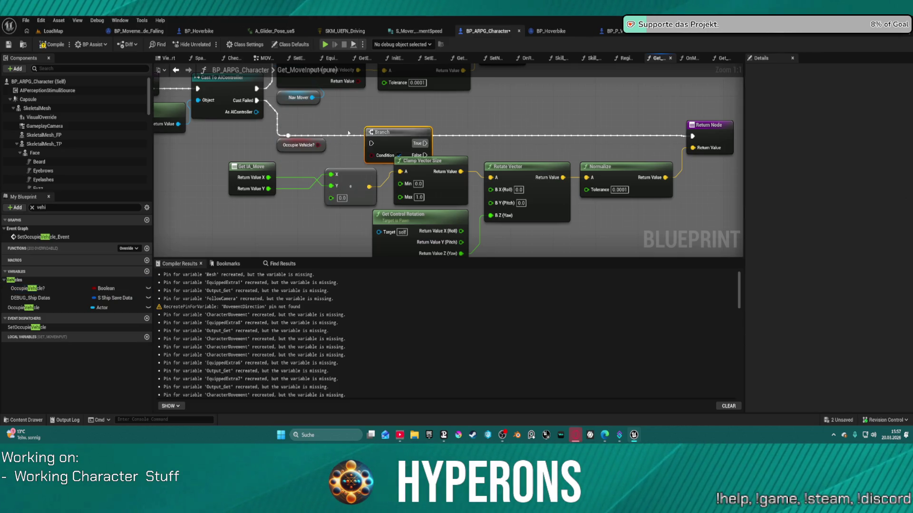
{"action": "left_click_drag", "start_coordinate": [373, 155], "coordinate": [296, 137]}
{"action": "mouse_move", "coordinate": [419, 155]}
{"action": "left_mouse_down"}
{"action": "mouse_move", "coordinate": [499, 157]}
{"action": "mouse_move", "coordinate": [635, 119]}
{"action": "mouse_move", "coordinate": [693, 136]}
{"action": "left_mouse_up"}
{"action": "left_click", "coordinate": [708, 125]}
Add a duplicate Return Node for Branch True, compile, and start a play-test.
{"action": "key", "text": "ctrl+c"}
{"action": "key", "text": "ctrl+v"}
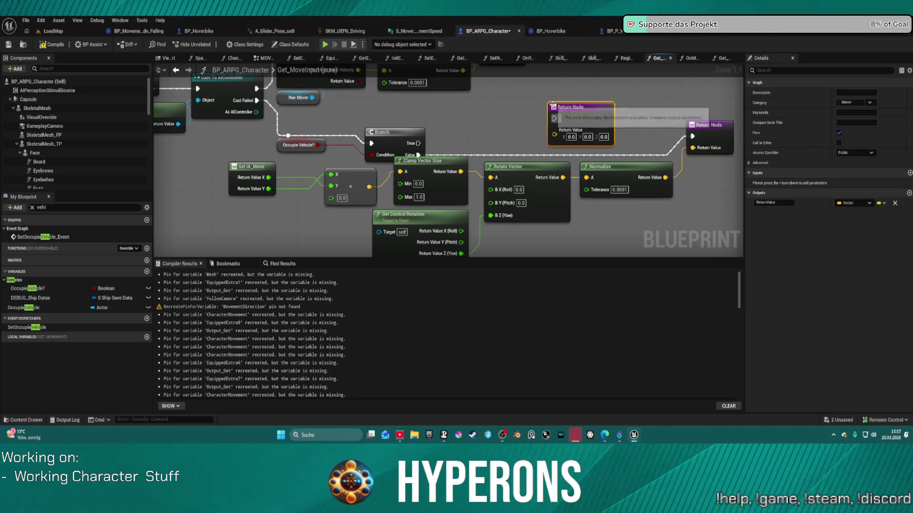
{"action": "mouse_move", "coordinate": [417, 143]}
{"action": "left_mouse_down"}
{"action": "mouse_move", "coordinate": [573, 122]}
{"action": "mouse_move", "coordinate": [554, 119]}
{"action": "left_mouse_up"}
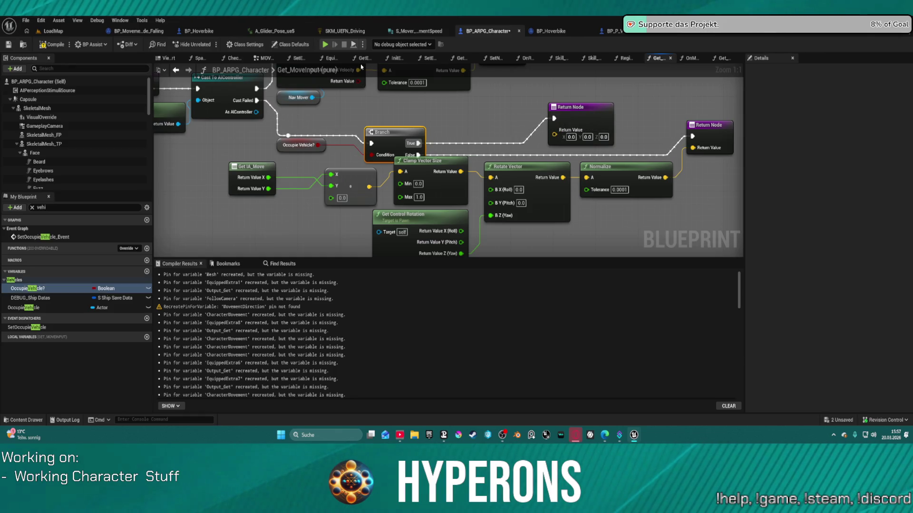
{"action": "left_click", "coordinate": [326, 46]}
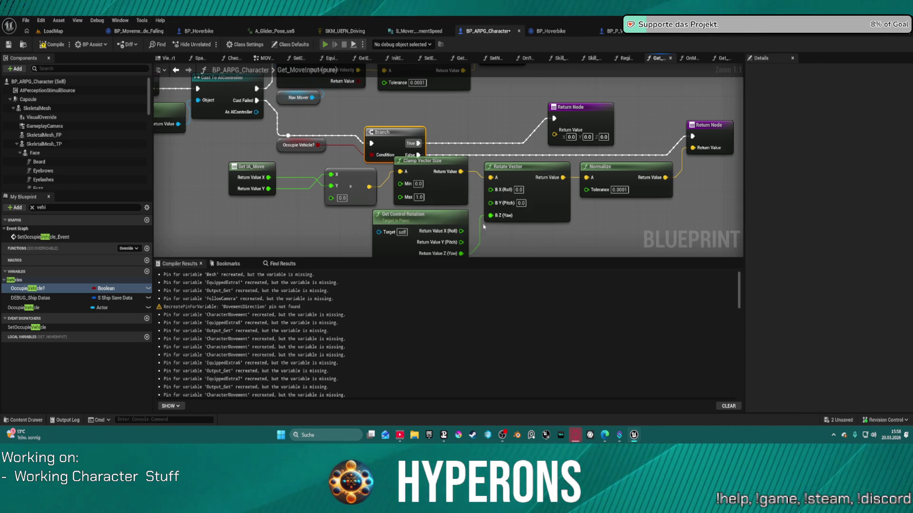
{"action": "left_click", "coordinate": [510, 240]}
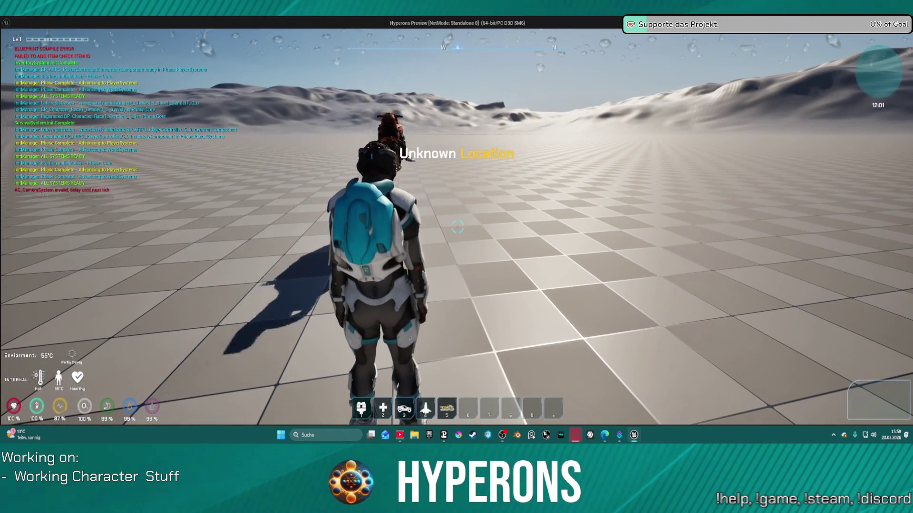
Spawn the hoverbike with 5, climb onto it, then stop the game preview.
{"action": "key", "text": "5"}
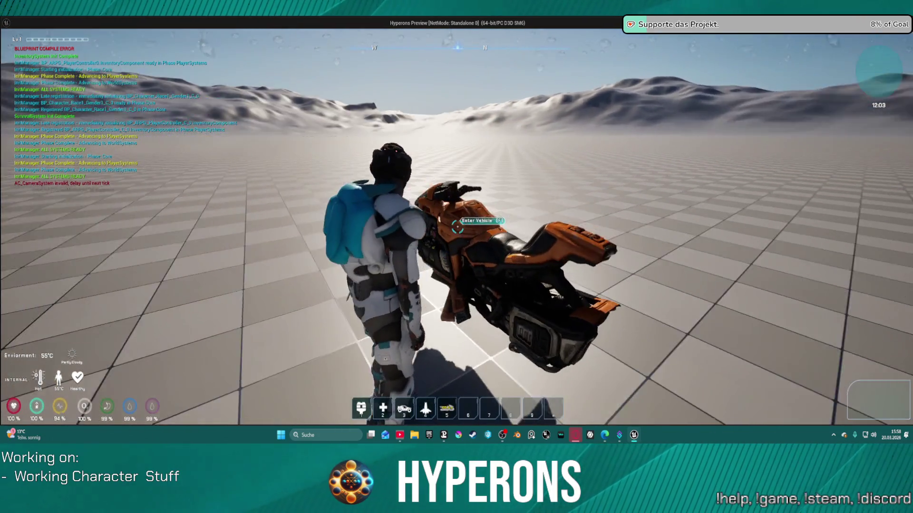
{"action": "key", "text": "space"}
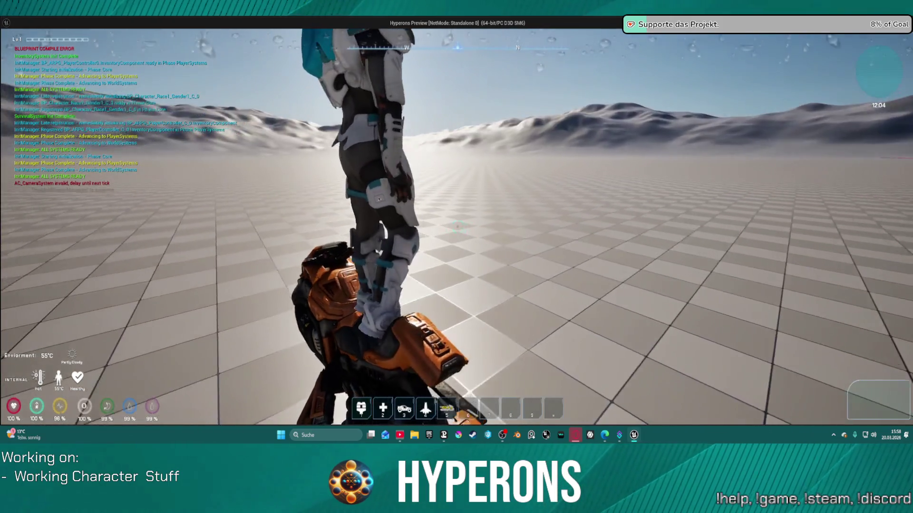
{"action": "key", "text": "e"}
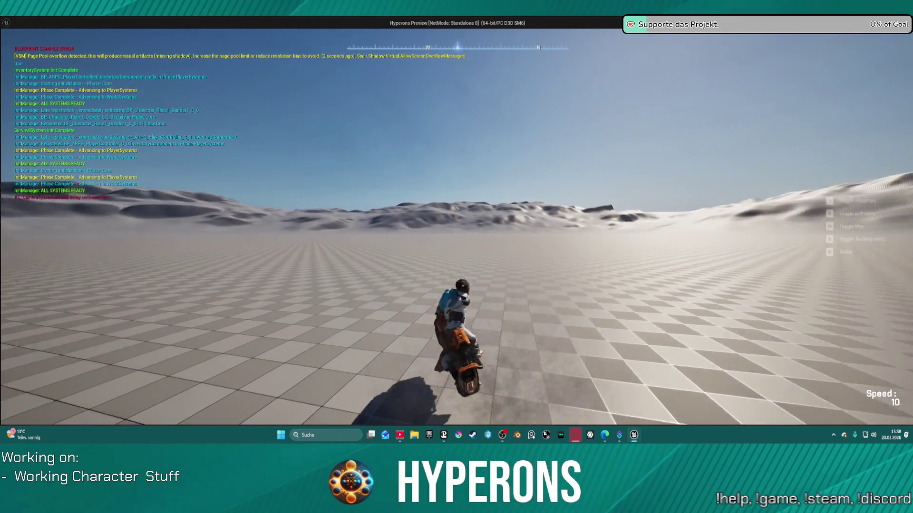
{"action": "key", "text": "Escape"}
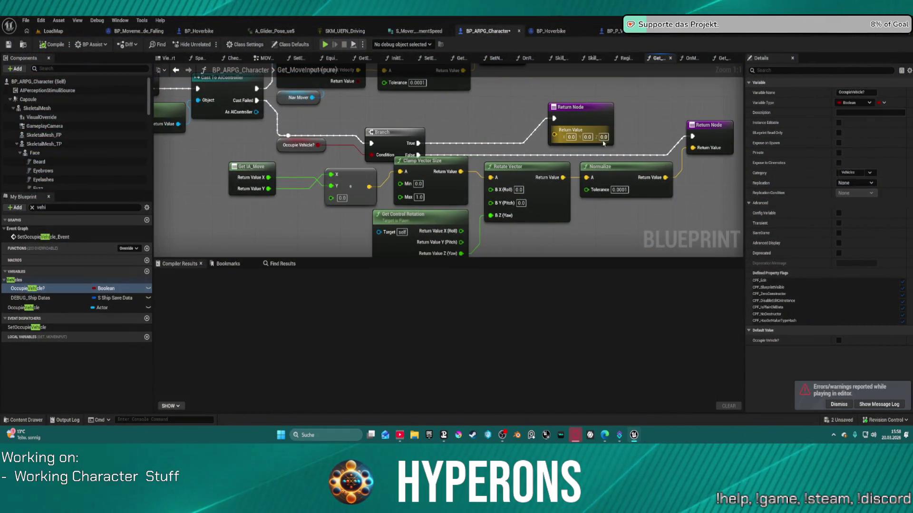
Set the pasted Return Node to 0, 0, 180.0, compile, and run Play in Editor despite errors.
{"action": "mouse_move", "coordinate": [618, 145]}
{"action": "left_mouse_down"}
{"action": "mouse_move", "coordinate": [560, 105]}
{"action": "mouse_move", "coordinate": [519, 138]}
{"action": "left_mouse_up"}
{"action": "left_click", "coordinate": [518, 135]}
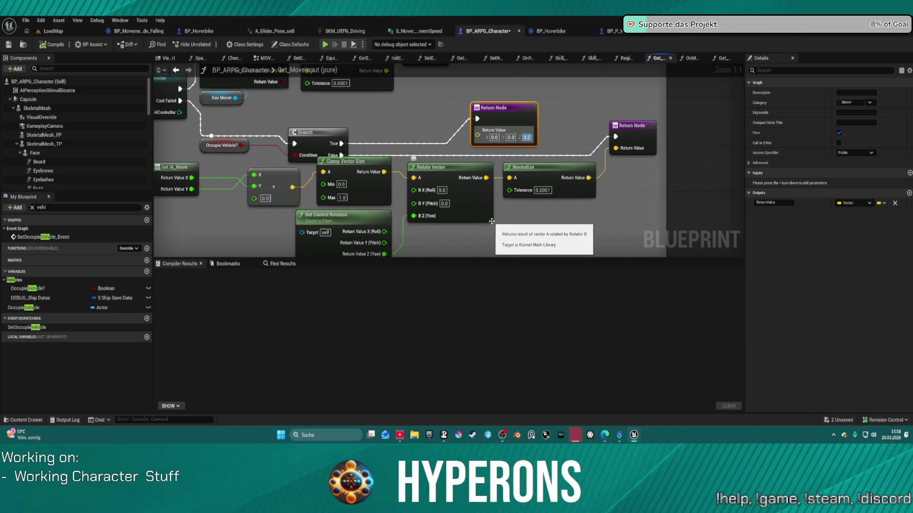
{"action": "type", "text": "1"}
{"action": "type", "text": "180"}
{"action": "key", "text": "Return"}
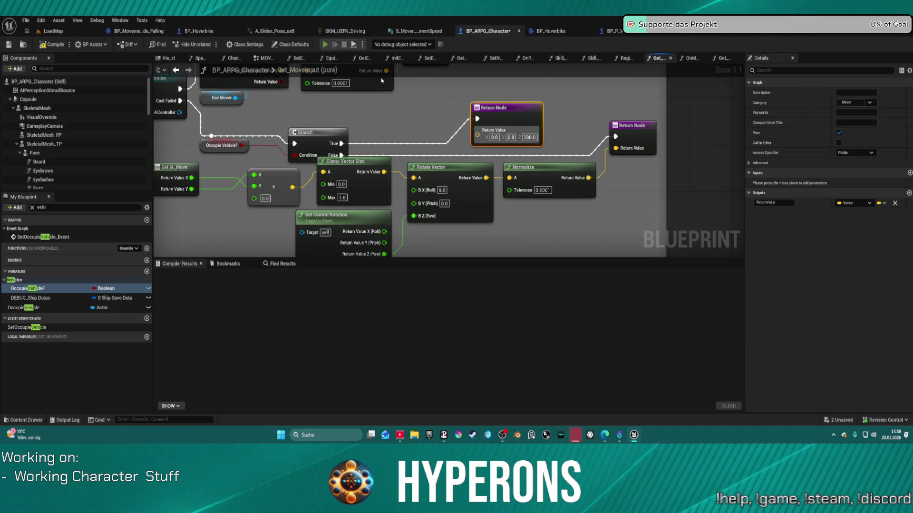
{"action": "key", "text": "F7"}
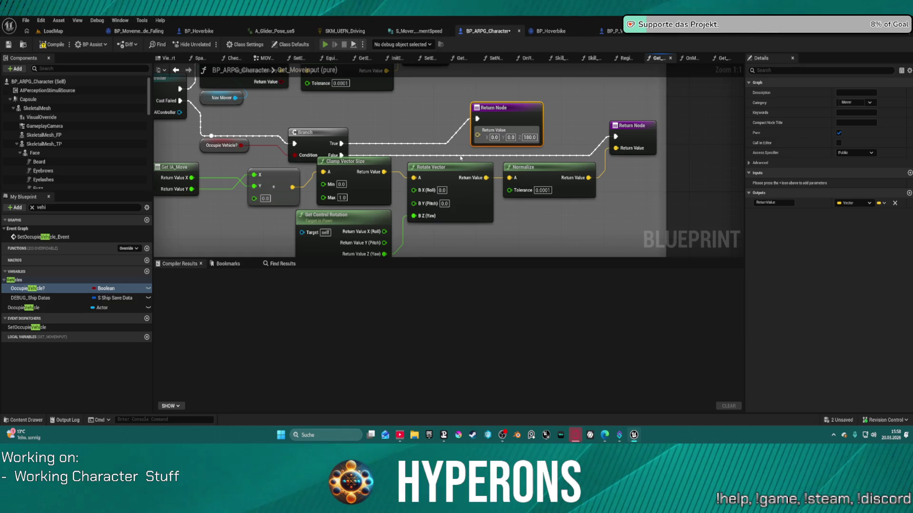
{"action": "key", "text": "alt+p"}
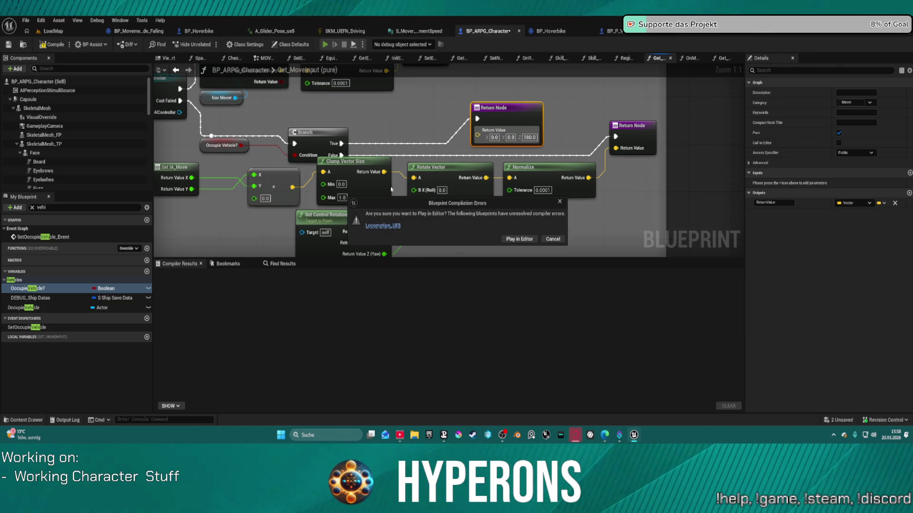
{"action": "left_click", "coordinate": [523, 243]}
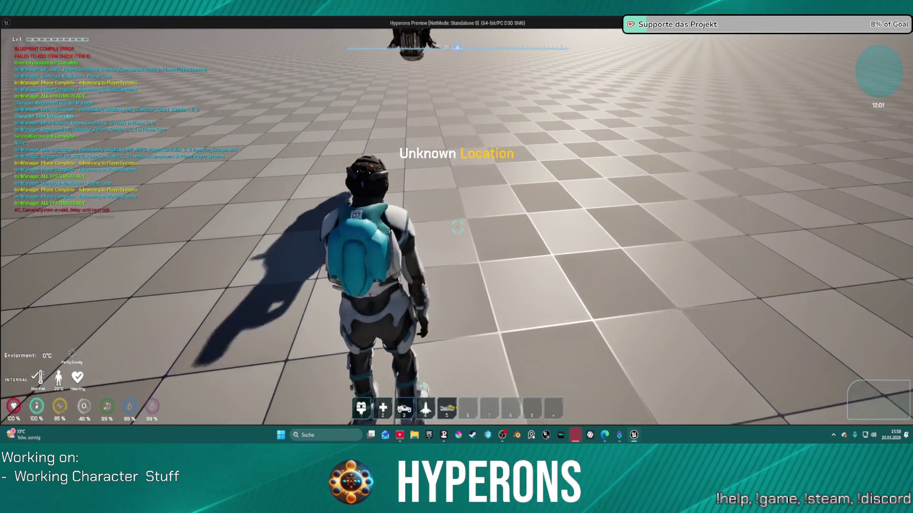
Spawn the hoverbike, mount it, drive forward and steer left, then stop the play session.
{"action": "key", "text": "3"}
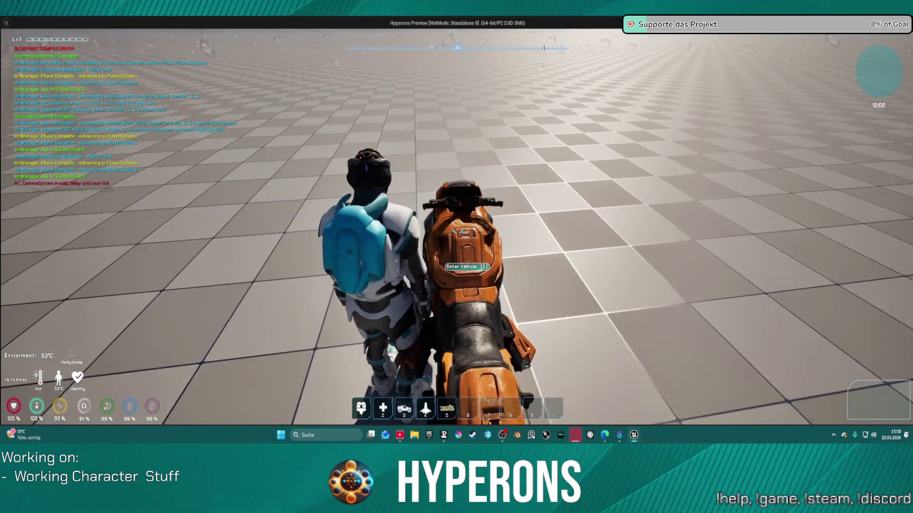
{"action": "key", "text": "f"}
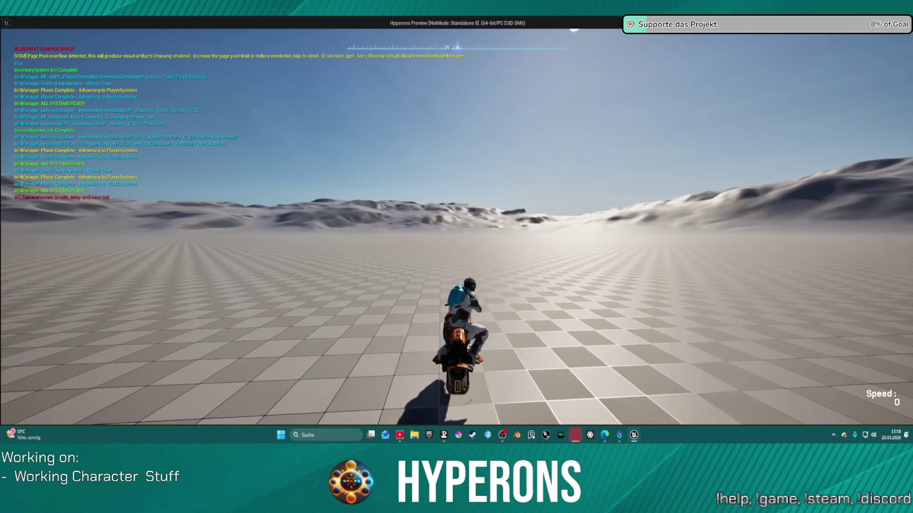
{"action": "key", "text": "w"}
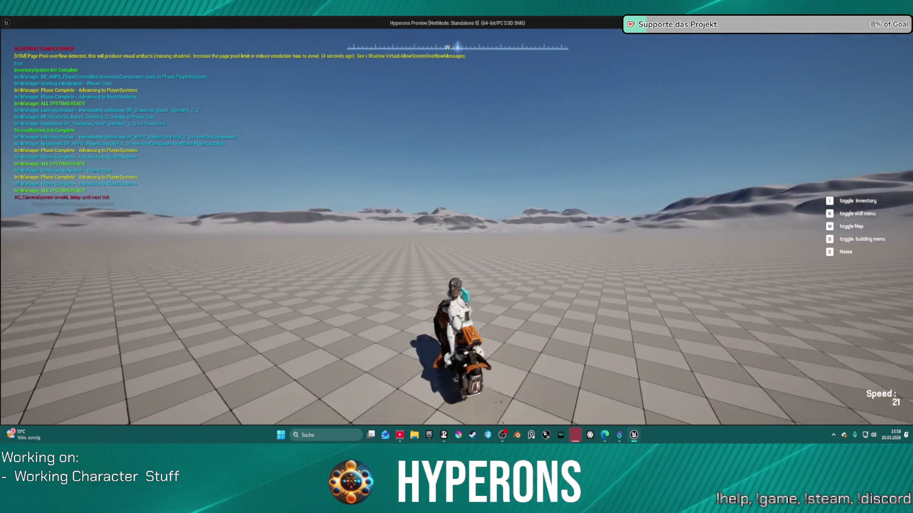
{"action": "key", "text": "a"}
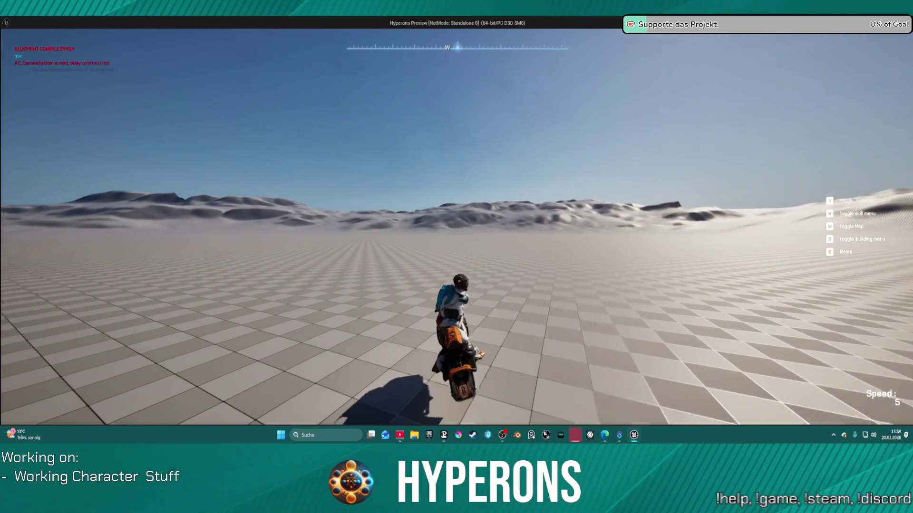
{"action": "key", "text": "w"}
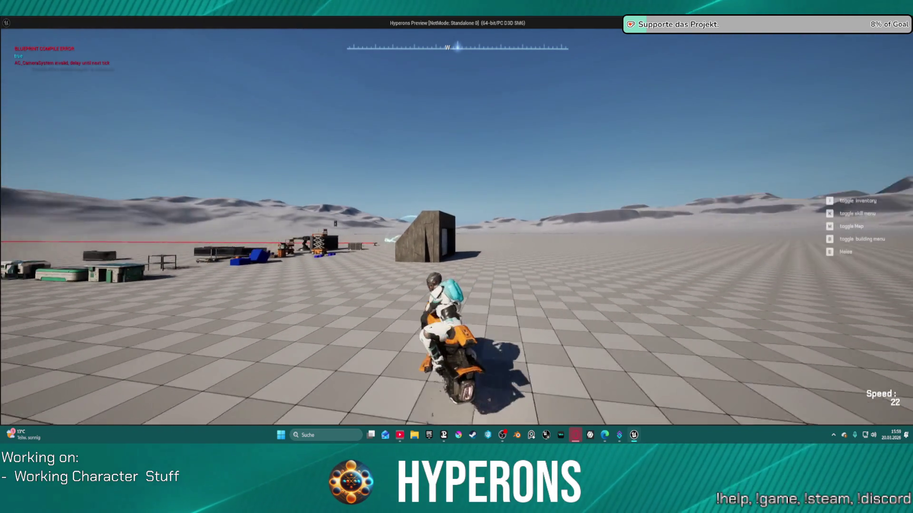
{"action": "key", "text": "a"}
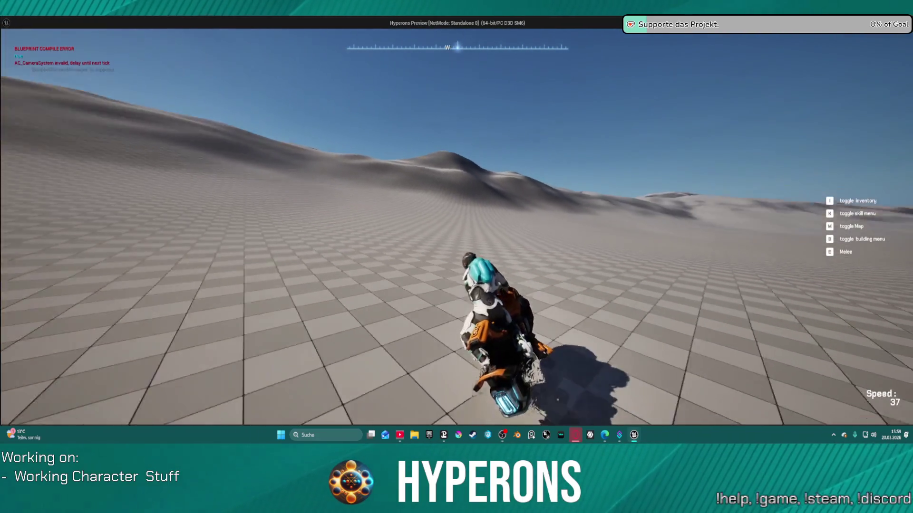
{"action": "key", "text": "Escape"}
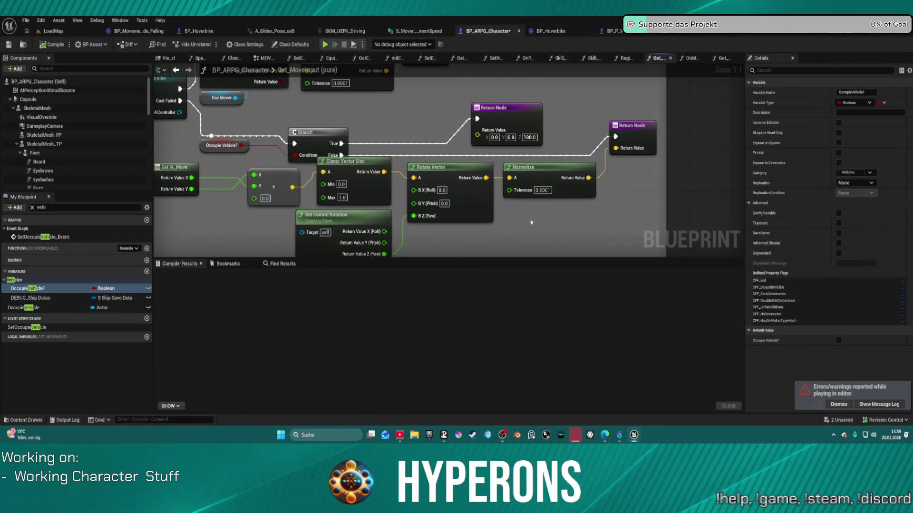
Add a breakpoint to the first Return Node, then select the Occupie Vehicle? getter.
{"action": "mouse_move", "coordinate": [531, 222]}
{"action": "left_mouse_down"}
{"action": "mouse_move", "coordinate": [571, 184]}
{"action": "mouse_move", "coordinate": [520, 205]}
{"action": "mouse_move", "coordinate": [551, 209]}
{"action": "left_mouse_up"}
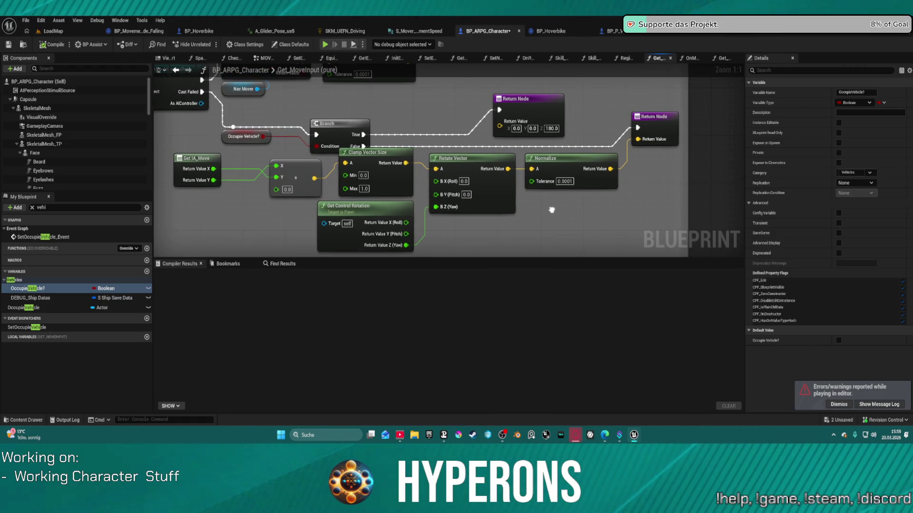
{"action": "right_click", "coordinate": [523, 103]}
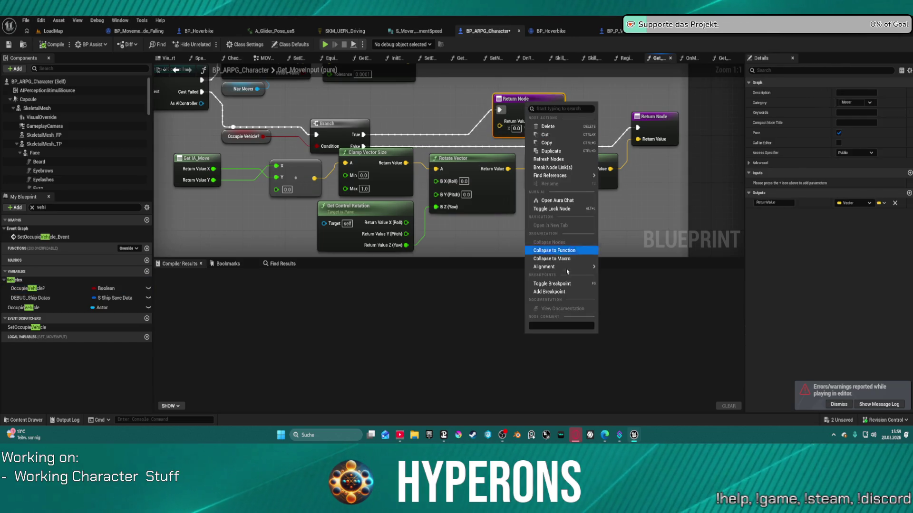
{"action": "left_click", "coordinate": [563, 293]}
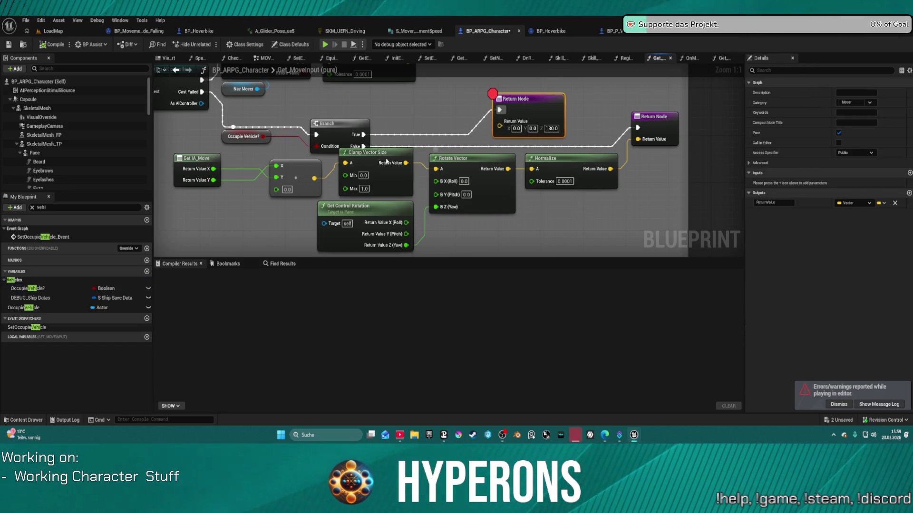
{"action": "left_click", "coordinate": [236, 137]}
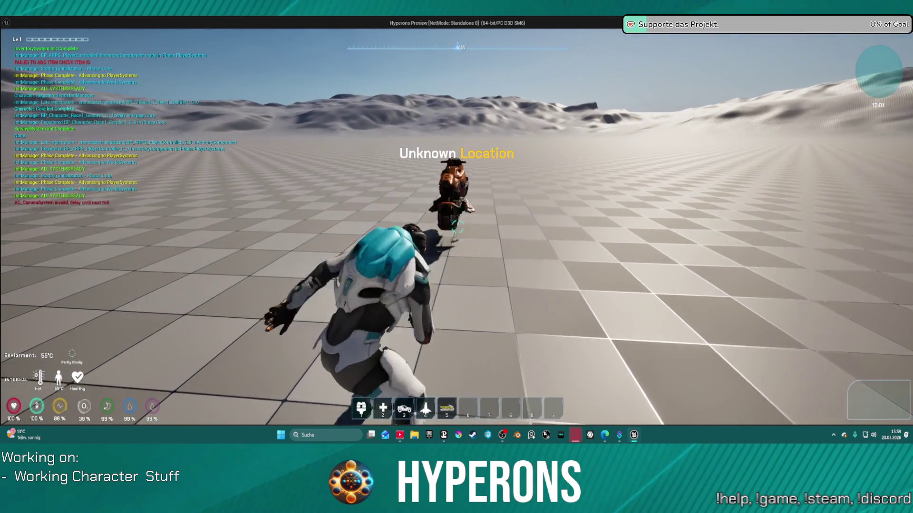
{"action": "key", "text": "w"}
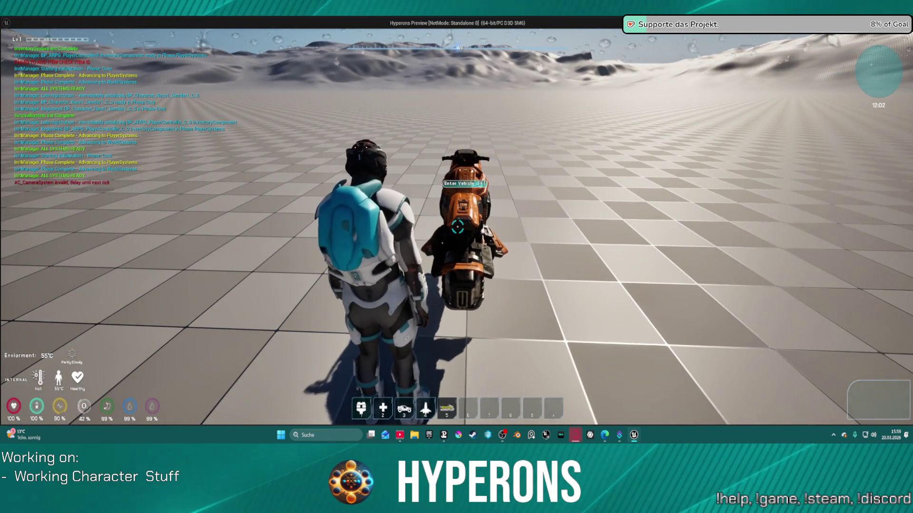
{"action": "key", "text": "f"}
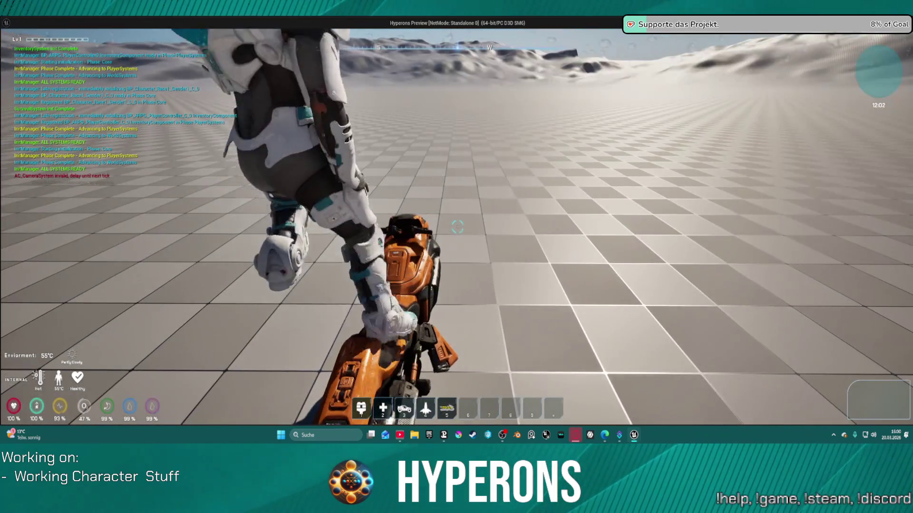
{"action": "key", "text": "Escape"}
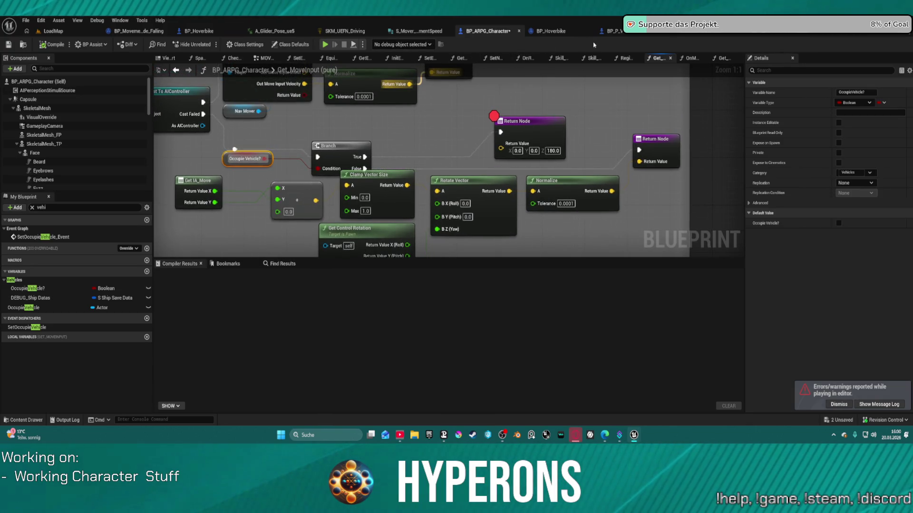
In BP_P_Vehicle's EventGraph, add an Occupie Vehicle? getter off the character reference.
{"action": "left_click", "coordinate": [554, 33]}
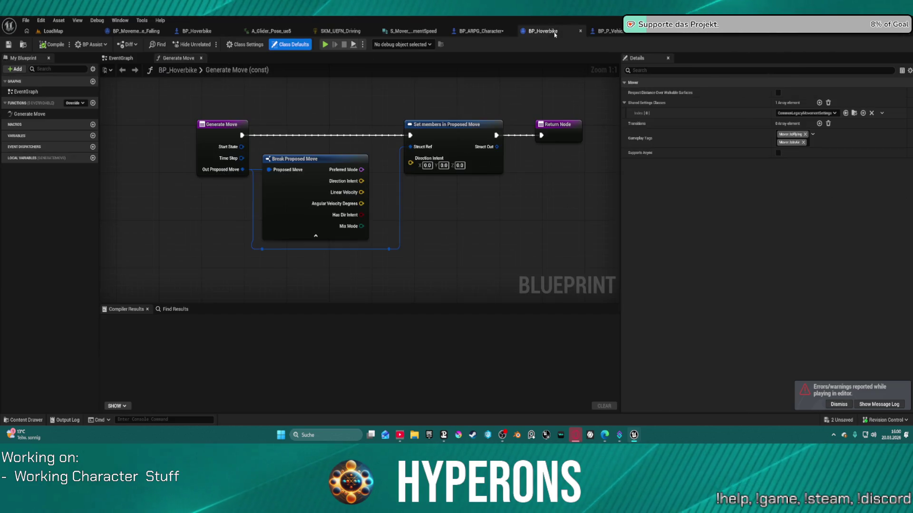
{"action": "left_click", "coordinate": [606, 32]}
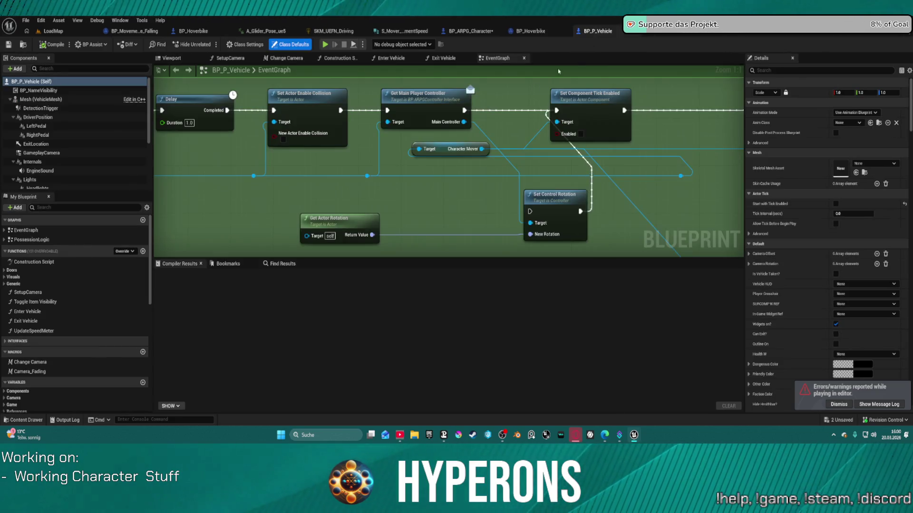
{"action": "scroll", "coordinate": [420, 136], "scroll_direction": "up", "scroll_amount": 2}
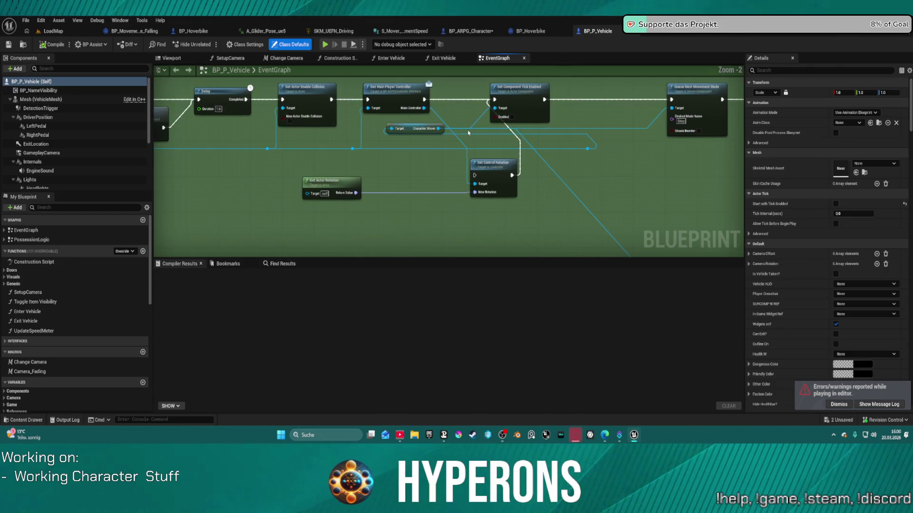
{"action": "scroll", "coordinate": [342, 145], "scroll_direction": "up", "scroll_amount": 1}
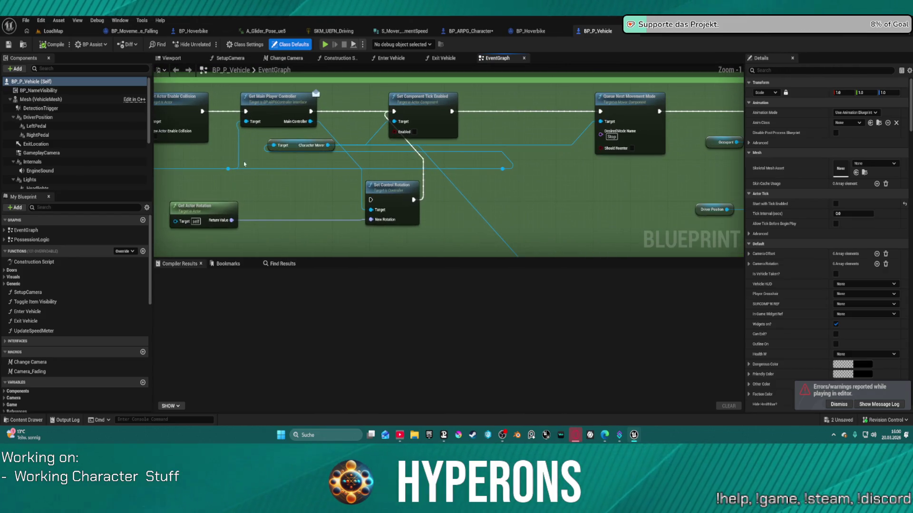
{"action": "left_click_drag", "start_coordinate": [231, 169], "coordinate": [272, 189]}
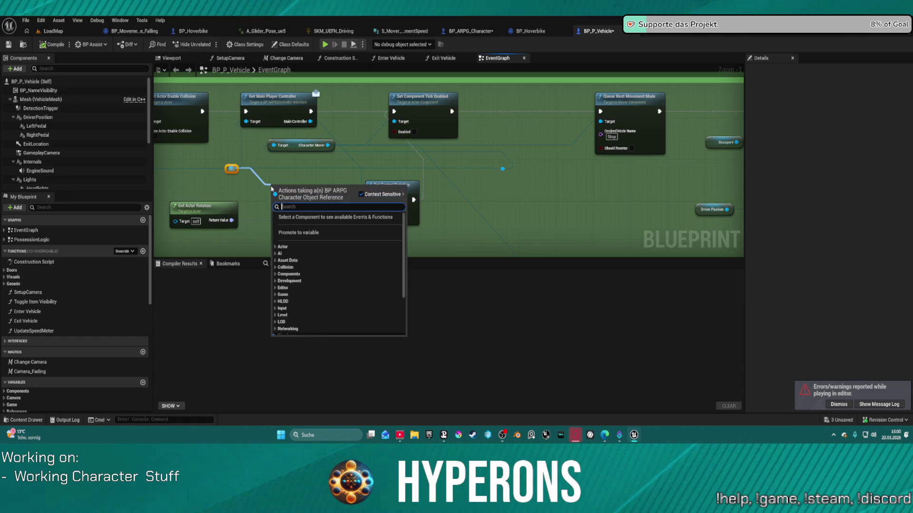
{"action": "type", "text": "occ"}
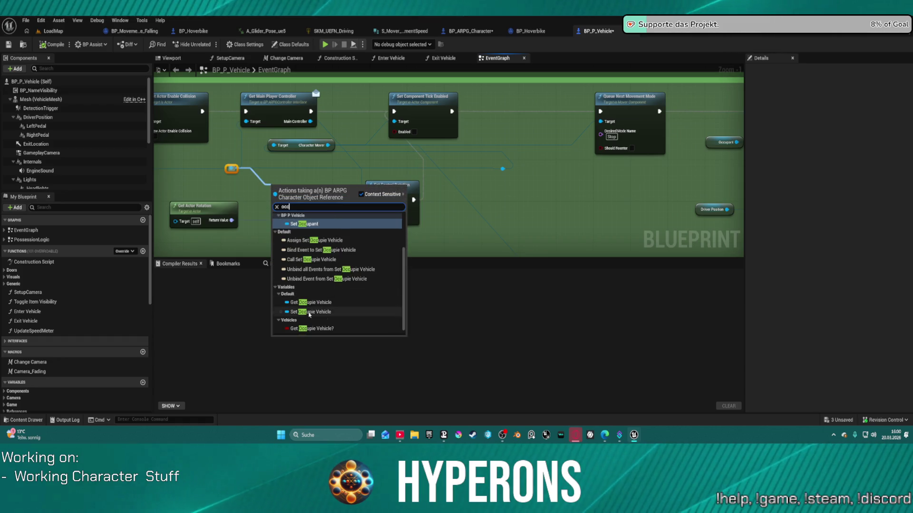
{"action": "left_click", "coordinate": [314, 329]}
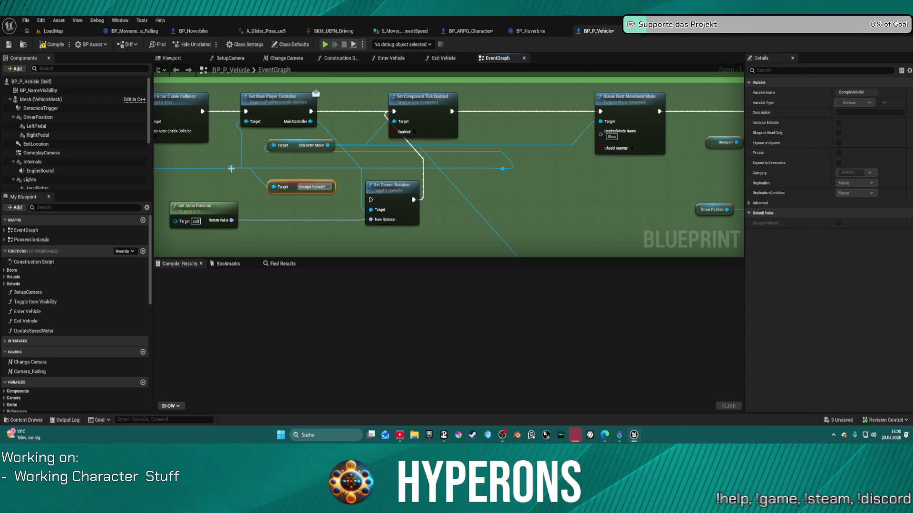
Add a SET Occupie Vehicle? node wired between Set Actor Enable Collision and Get Main Player Controller.
{"action": "left_click_drag", "start_coordinate": [231, 169], "coordinate": [245, 189]}
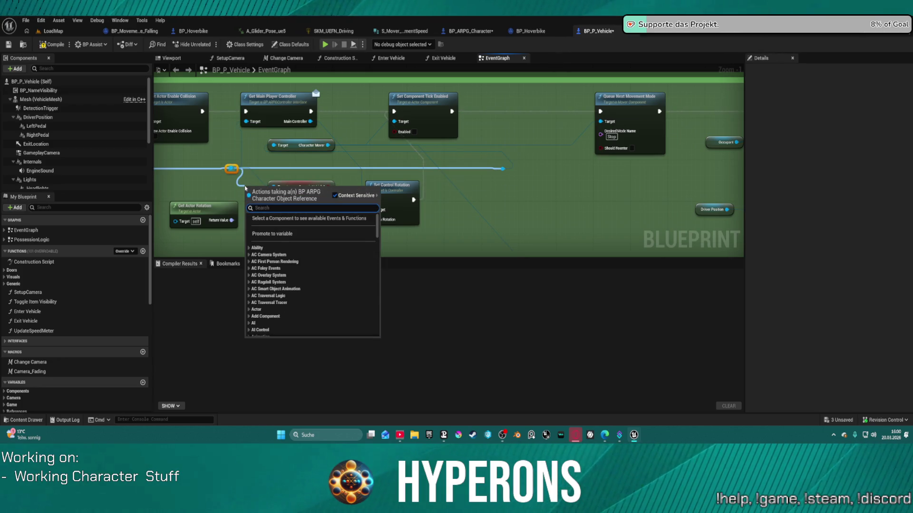
{"action": "type", "text": "set occ"}
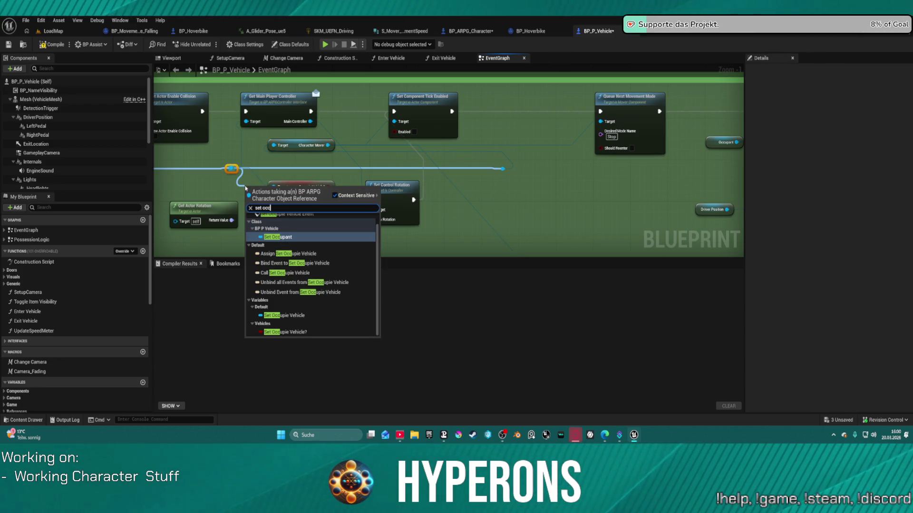
{"action": "left_click", "coordinate": [300, 332]}
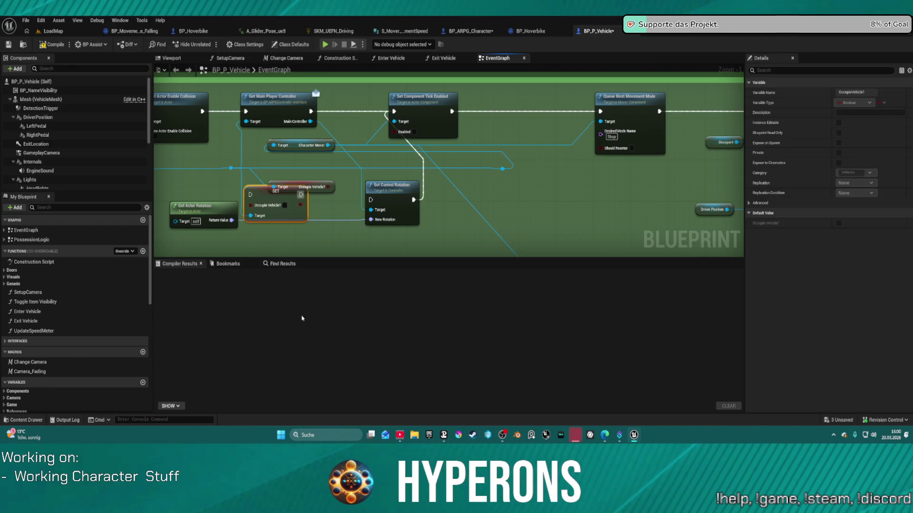
{"action": "mouse_move", "coordinate": [289, 194]}
{"action": "left_mouse_down"}
{"action": "mouse_move", "coordinate": [246, 114]}
{"action": "mouse_move", "coordinate": [248, 142]}
{"action": "left_mouse_up"}
{"action": "mouse_move", "coordinate": [201, 111]}
{"action": "left_mouse_down"}
{"action": "mouse_move", "coordinate": [208, 143]}
{"action": "mouse_move", "coordinate": [246, 112]}
{"action": "left_mouse_up"}
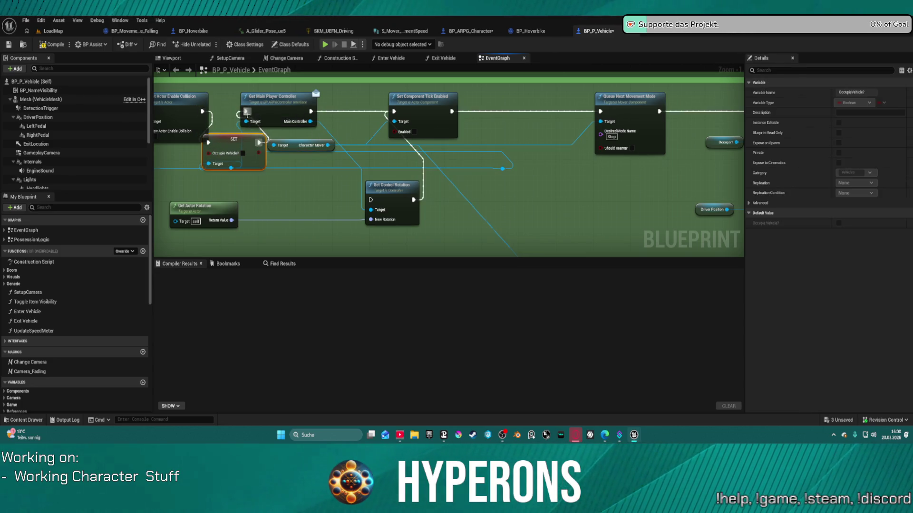
{"action": "left_click", "coordinate": [243, 153]}
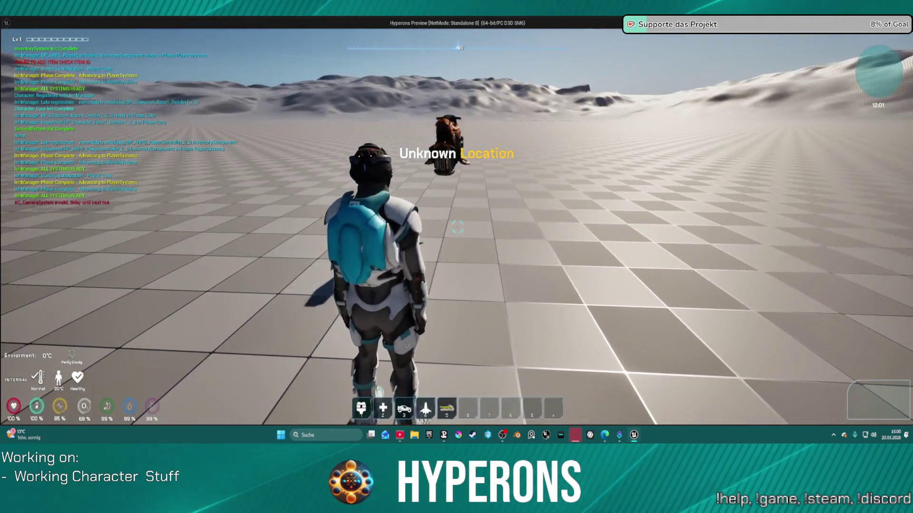
Enter the bike in play, remove the paused Return Node's breakpoint, resume, and drive briefly.
{"action": "key", "text": "w"}
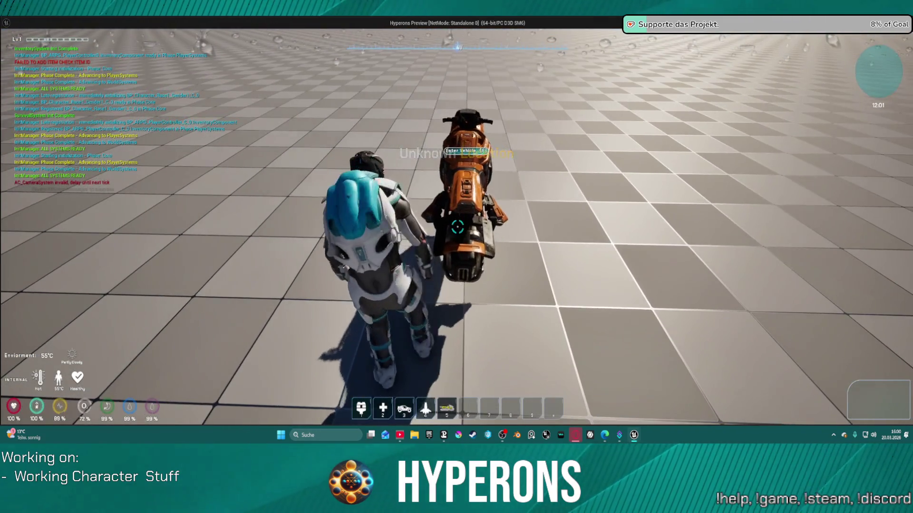
{"action": "key", "text": "e"}
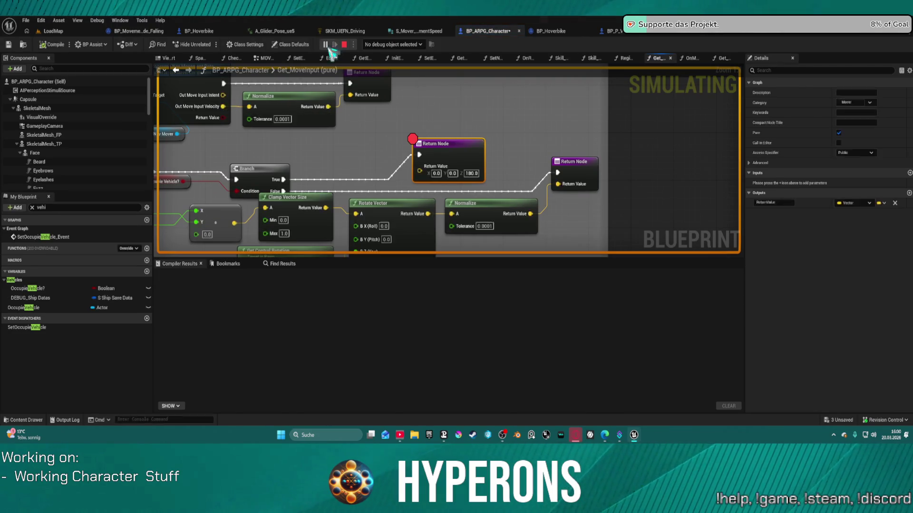
{"action": "right_click", "coordinate": [442, 150]}
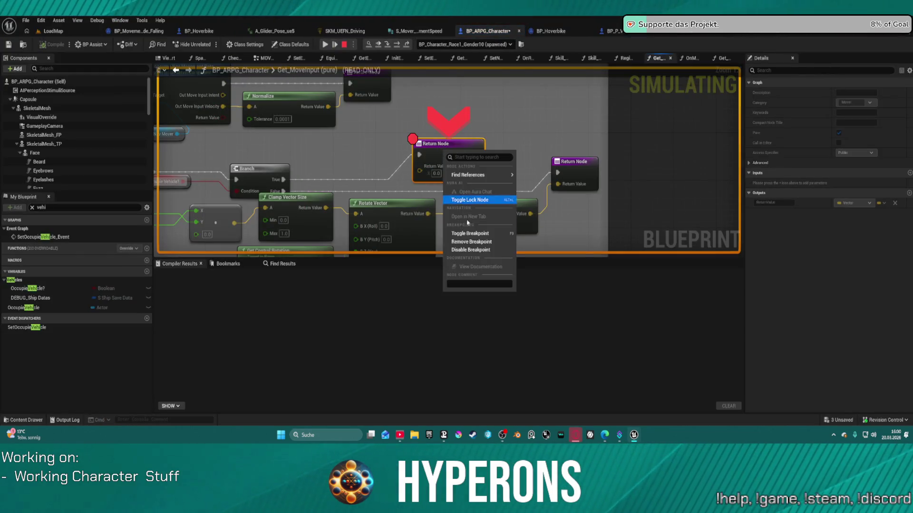
{"action": "left_click", "coordinate": [473, 242]}
{"action": "left_click", "coordinate": [325, 45]}
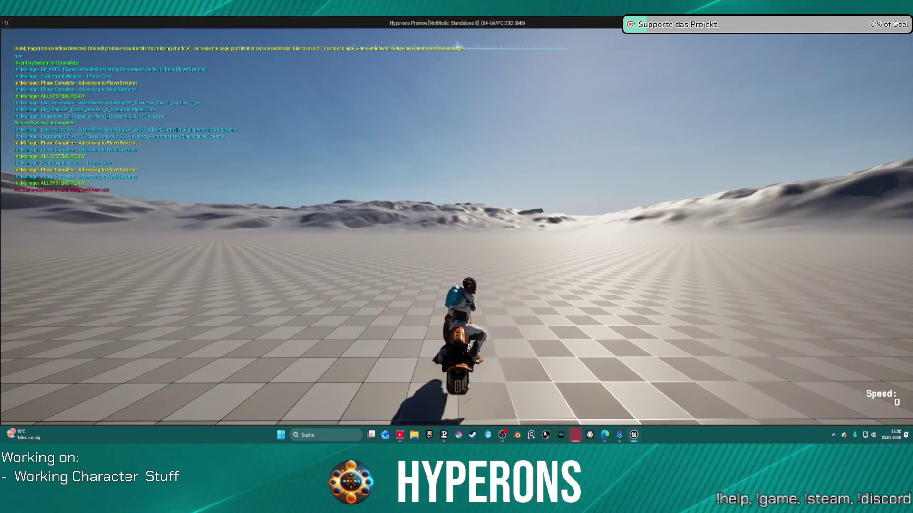
{"action": "key", "text": "w"}
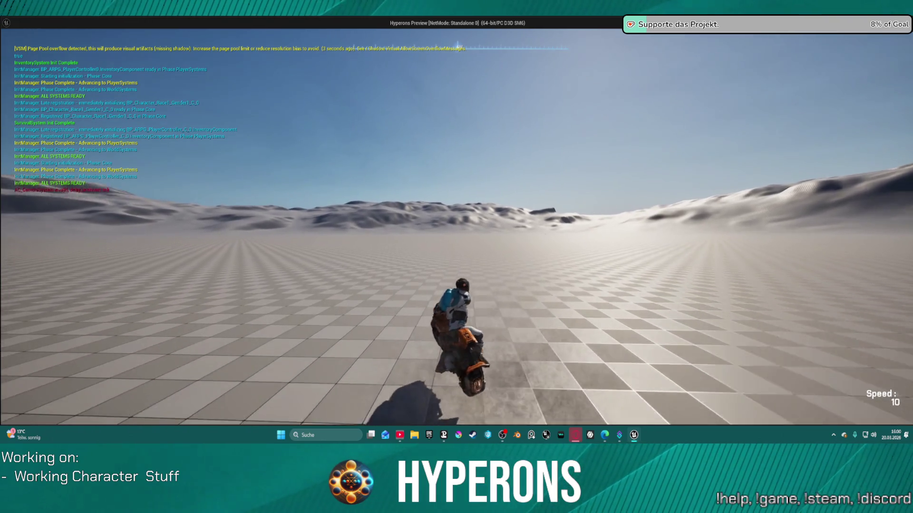
{"action": "key", "text": "Escape"}
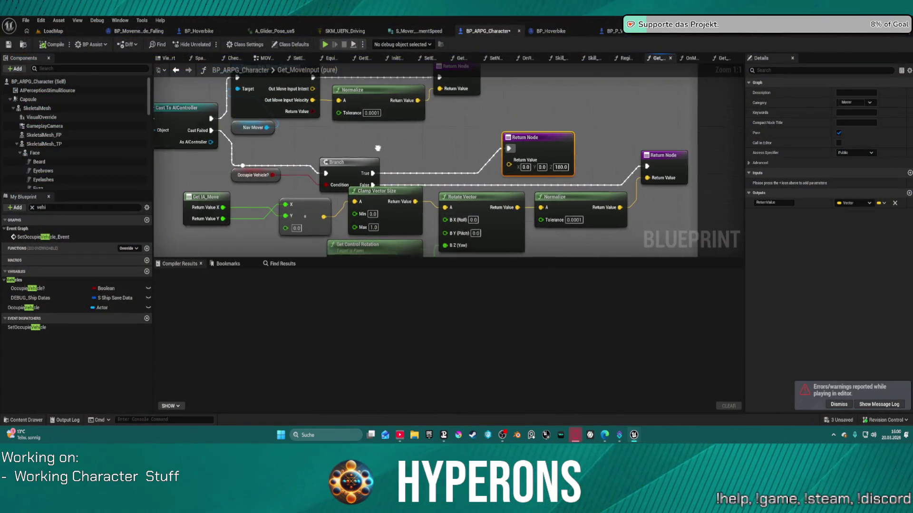
Nudge the Occupie Vehicle? getter, clear the variable filter, and expand Functions > Mover in My Blueprint.
{"action": "left_click_drag", "start_coordinate": [274, 178], "coordinate": [275, 185]}
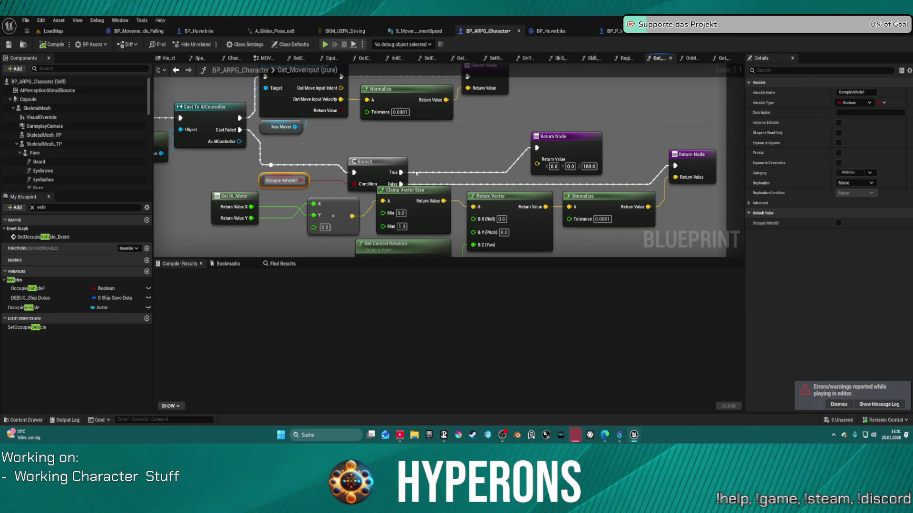
{"action": "left_click", "coordinate": [32, 208]}
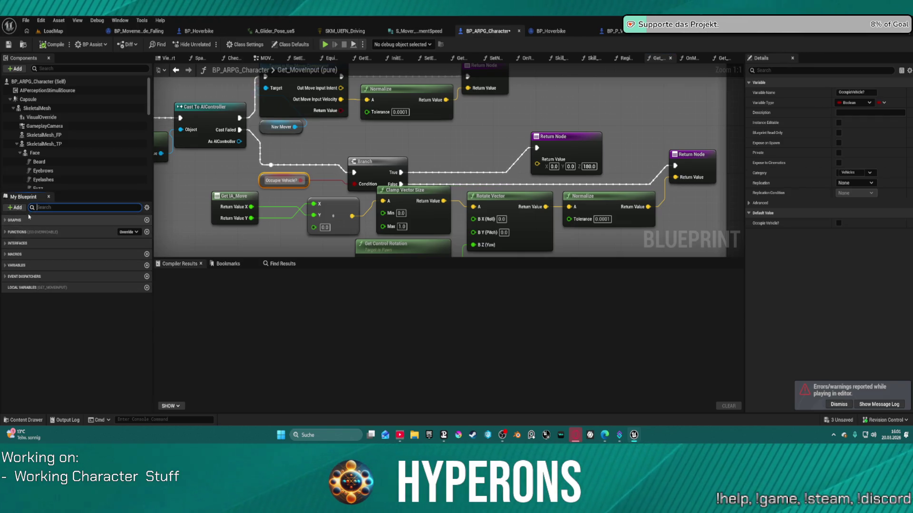
{"action": "left_click", "coordinate": [4, 244]}
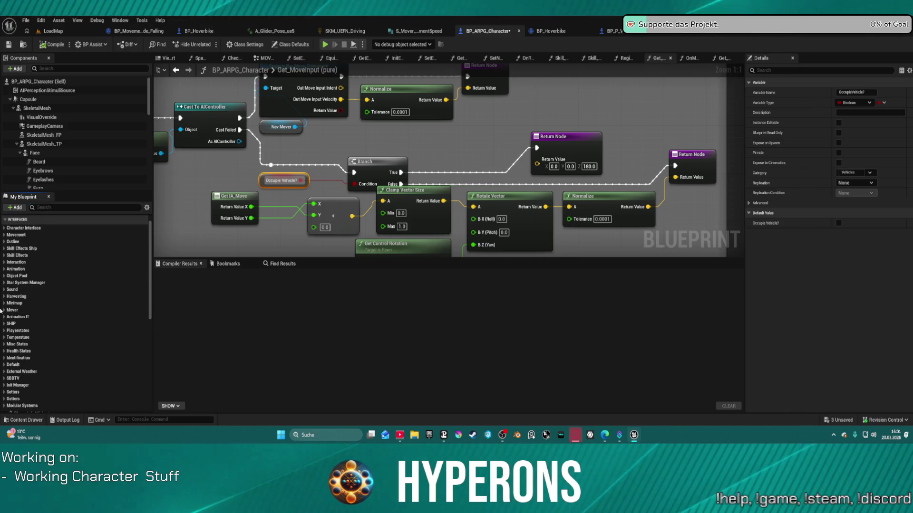
{"action": "left_click", "coordinate": [4, 310]}
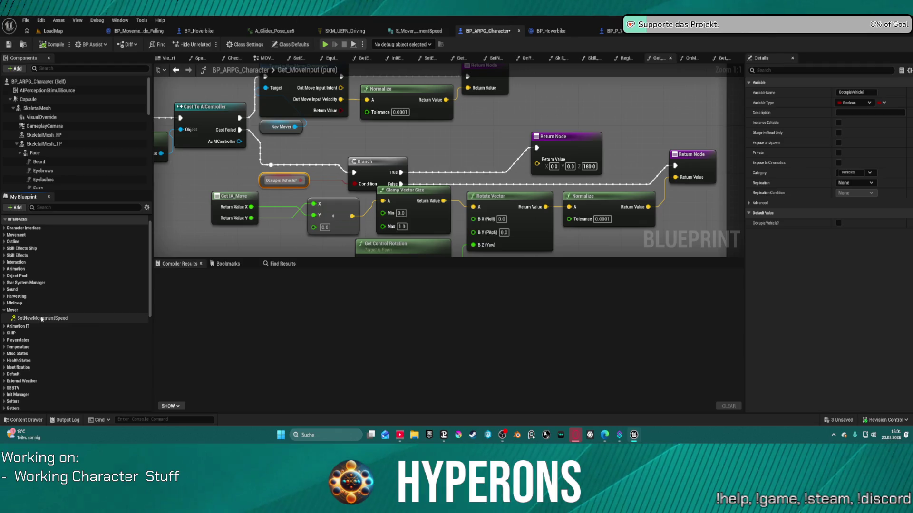
{"action": "scroll", "coordinate": [47, 322], "scroll_direction": "down", "scroll_amount": 2}
{"action": "scroll", "coordinate": [47, 323], "scroll_direction": "down", "scroll_amount": 1}
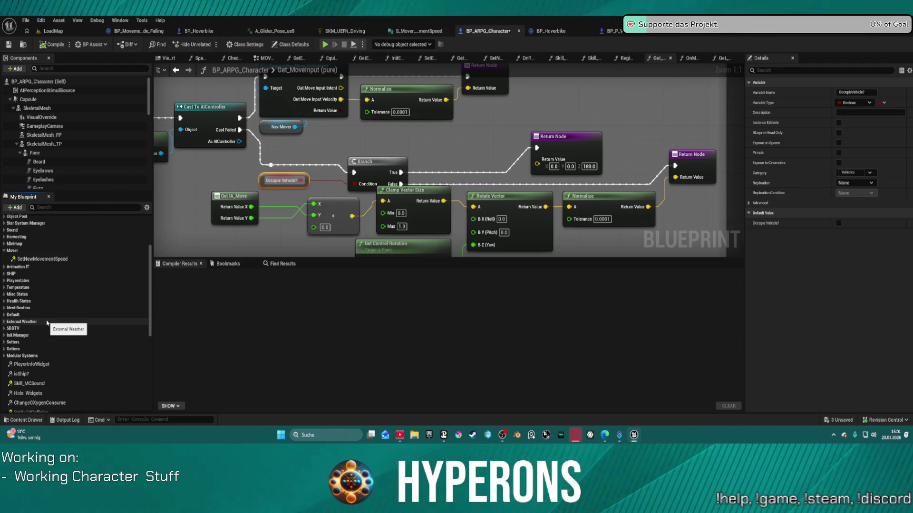
{"action": "scroll", "coordinate": [51, 316], "scroll_direction": "up", "scroll_amount": 4}
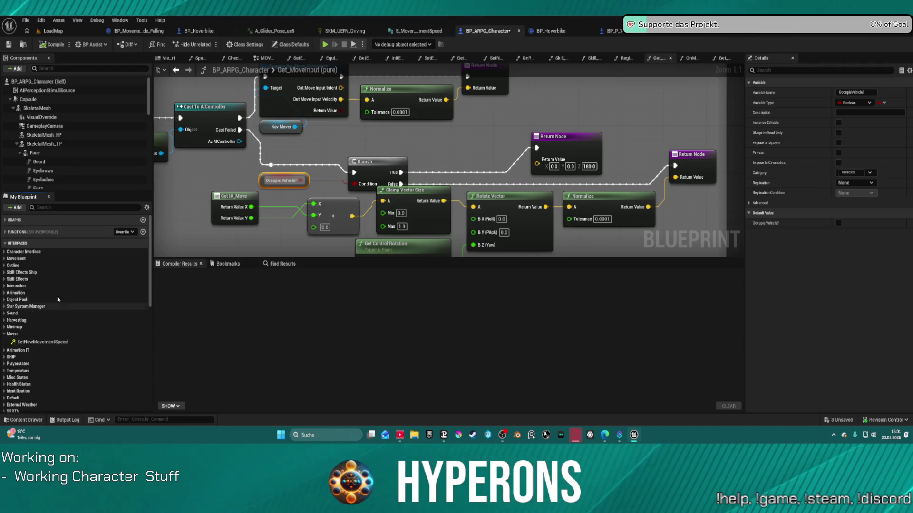
{"action": "left_click", "coordinate": [5, 243]}
{"action": "left_click", "coordinate": [6, 232]}
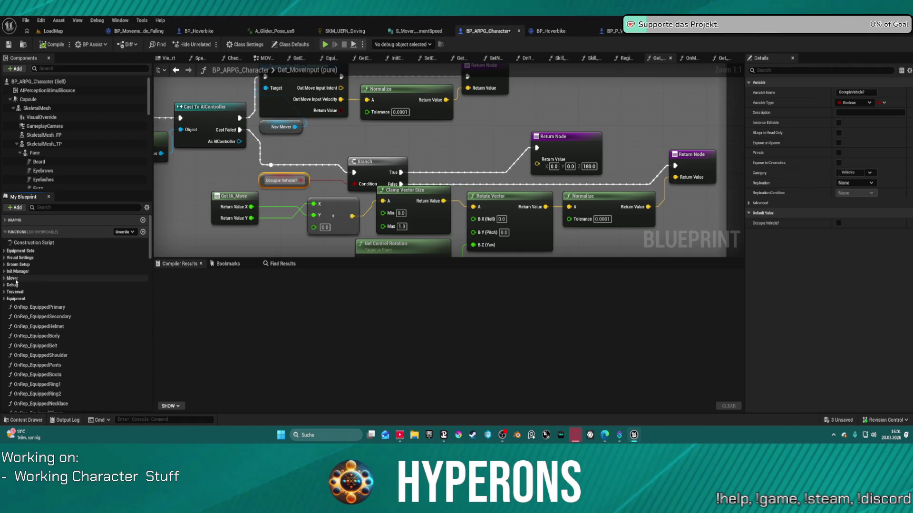
{"action": "left_click", "coordinate": [15, 279]}
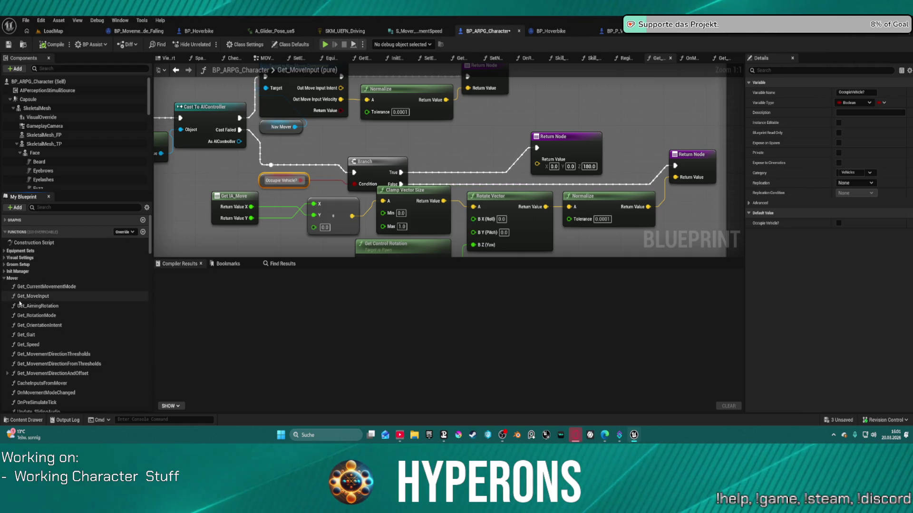
{"action": "scroll", "coordinate": [20, 303], "scroll_direction": "down", "scroll_amount": 2}
{"action": "double_click", "coordinate": [54, 320]}
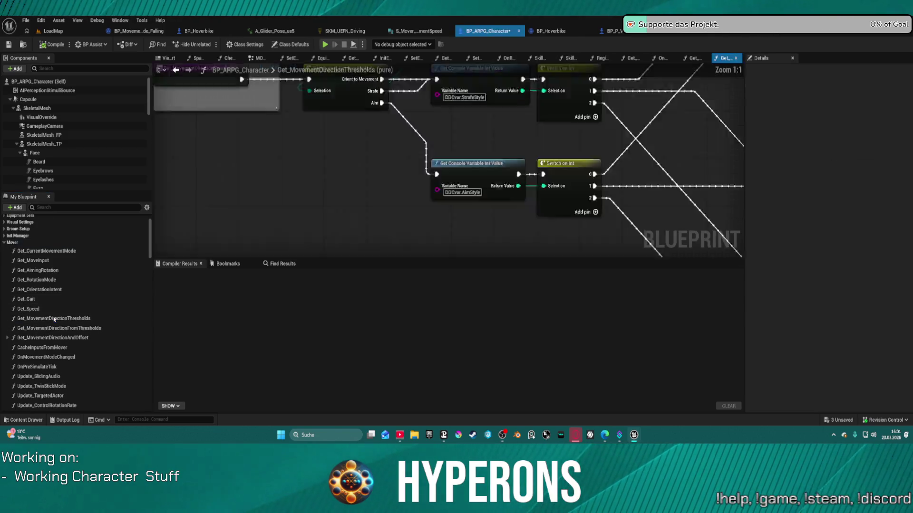
{"action": "scroll", "coordinate": [528, 137], "scroll_direction": "up", "scroll_amount": 3}
{"action": "mouse_move", "coordinate": [529, 138]}
{"action": "left_mouse_down"}
{"action": "mouse_move", "coordinate": [348, 136]}
{"action": "mouse_move", "coordinate": [319, 83]}
{"action": "mouse_move", "coordinate": [357, 73]}
{"action": "mouse_move", "coordinate": [397, 19]}
{"action": "mouse_move", "coordinate": [536, 142]}
{"action": "mouse_move", "coordinate": [594, 169]}
{"action": "mouse_move", "coordinate": [726, 167]}
{"action": "mouse_move", "coordinate": [725, 127]}
{"action": "mouse_move", "coordinate": [694, 108]}
{"action": "mouse_move", "coordinate": [500, 120]}
{"action": "mouse_move", "coordinate": [452, 108]}
{"action": "mouse_move", "coordinate": [491, 247]}
{"action": "mouse_move", "coordinate": [646, 204]}
{"action": "mouse_move", "coordinate": [658, 185]}
{"action": "mouse_move", "coordinate": [412, 273]}
{"action": "left_mouse_up"}
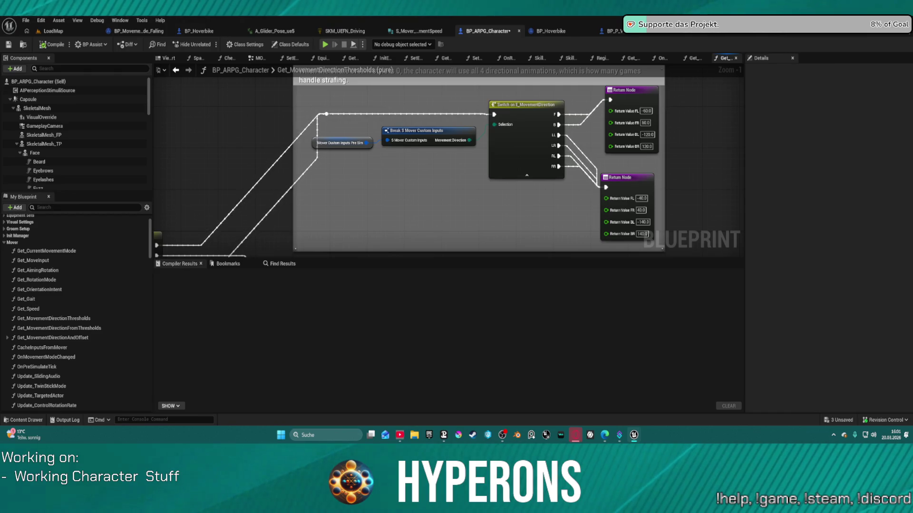
{"action": "left_click_drag", "start_coordinate": [413, 273], "coordinate": [427, 264]}
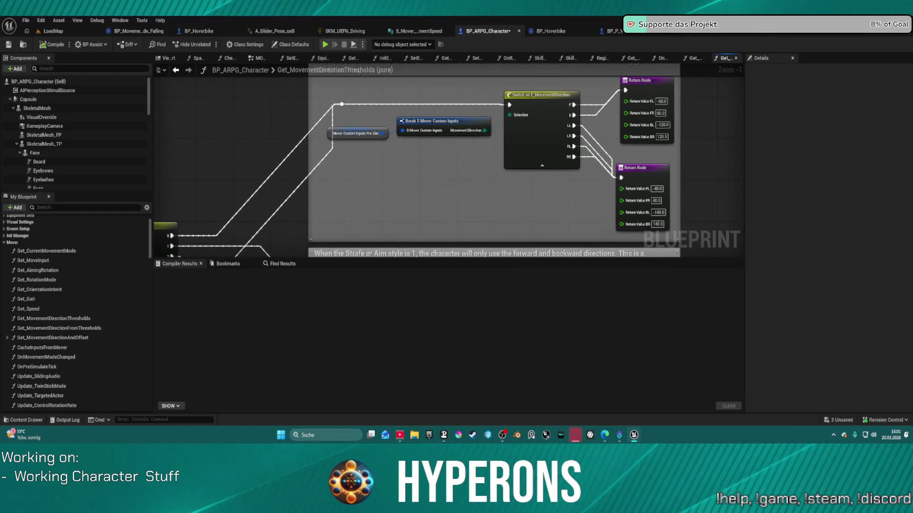
{"action": "left_click_drag", "start_coordinate": [333, 161], "coordinate": [756, 164]}
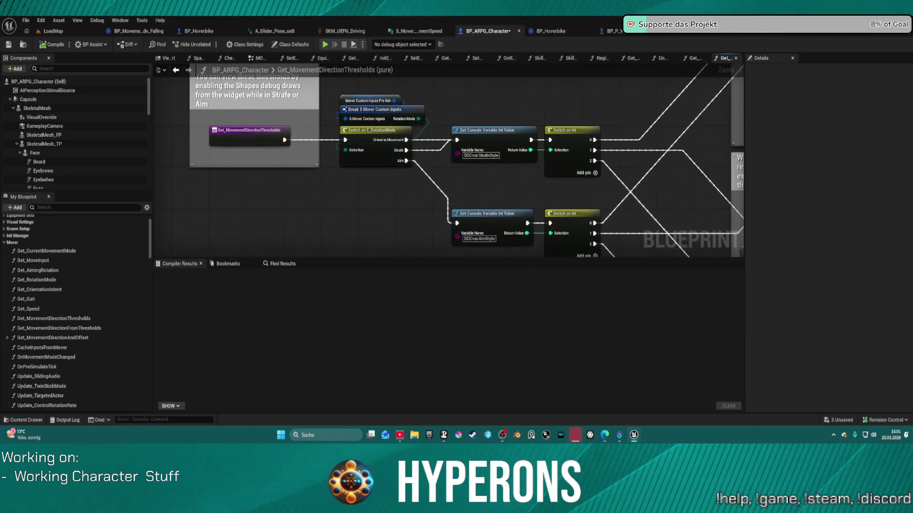
{"action": "mouse_move", "coordinate": [475, 191]}
{"action": "left_mouse_down"}
{"action": "mouse_move", "coordinate": [473, 178]}
{"action": "mouse_move", "coordinate": [470, 188]}
{"action": "mouse_move", "coordinate": [429, 166]}
{"action": "mouse_move", "coordinate": [370, 160]}
{"action": "mouse_move", "coordinate": [201, 76]}
{"action": "mouse_move", "coordinate": [130, 94]}
{"action": "left_mouse_up"}
{"action": "mouse_move", "coordinate": [451, 95]}
{"action": "left_mouse_down"}
{"action": "mouse_move", "coordinate": [421, 200]}
{"action": "mouse_move", "coordinate": [415, 305]}
{"action": "left_mouse_up"}
{"action": "scroll", "coordinate": [481, 74], "scroll_direction": "down", "scroll_amount": 2}
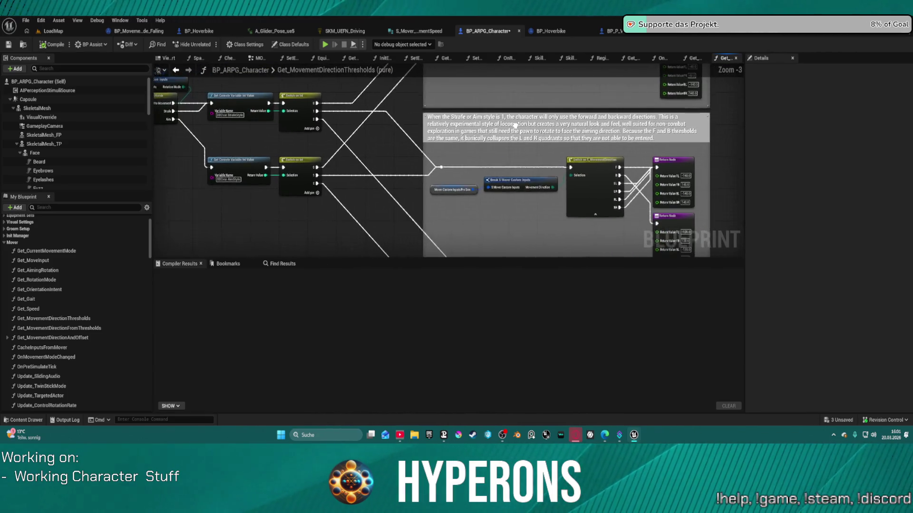
{"action": "left_click_drag", "start_coordinate": [231, 168], "coordinate": [419, 239]}
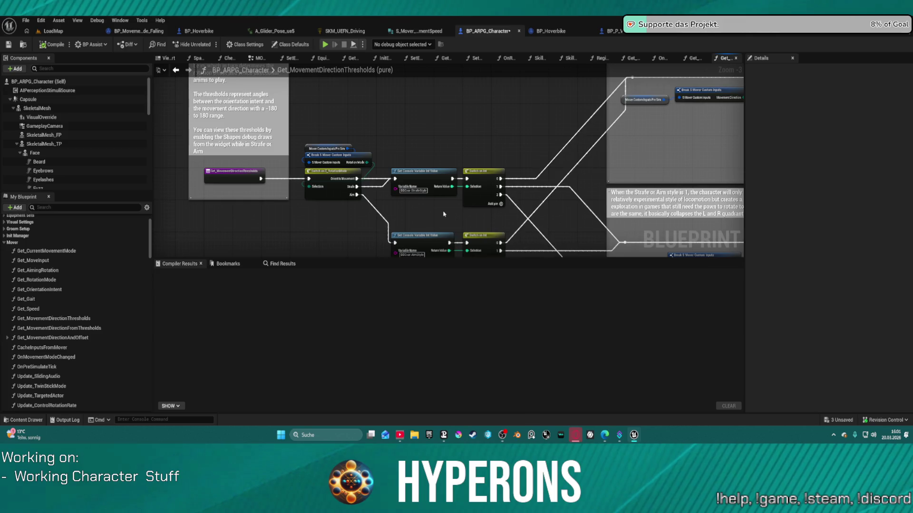
{"action": "left_click_drag", "start_coordinate": [444, 214], "coordinate": [424, 200]}
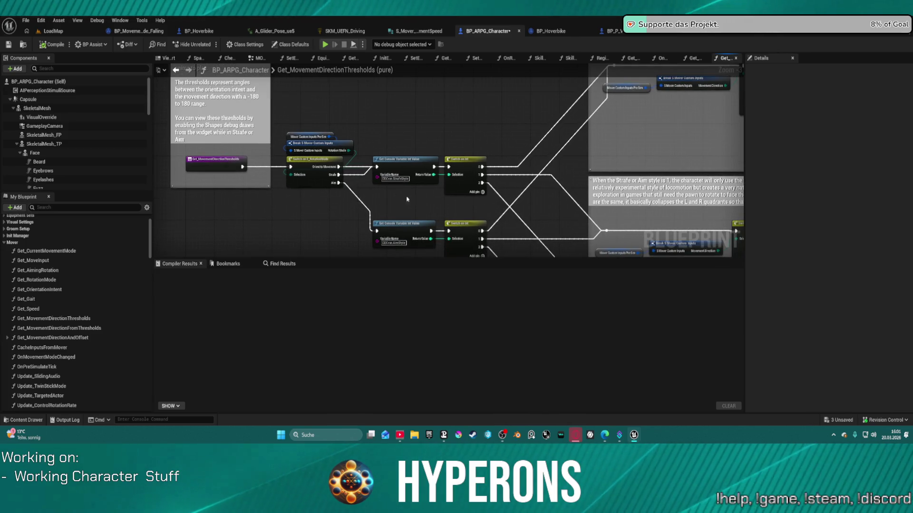
{"action": "left_click_drag", "start_coordinate": [355, 219], "coordinate": [416, 250]}
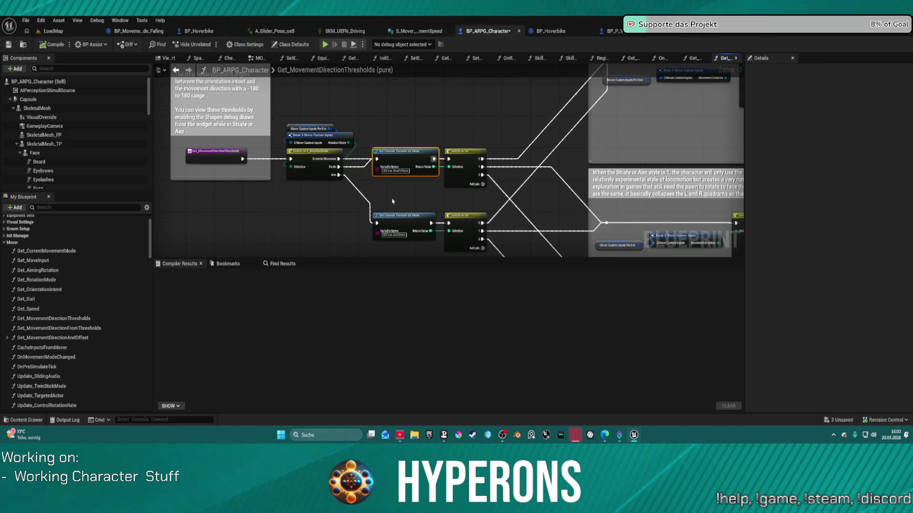
{"action": "mouse_move", "coordinate": [413, 194]}
{"action": "left_mouse_down"}
{"action": "mouse_move", "coordinate": [276, 198]}
{"action": "mouse_move", "coordinate": [248, 170]}
{"action": "left_mouse_up"}
{"action": "scroll", "coordinate": [597, 134], "scroll_direction": "up", "scroll_amount": 2}
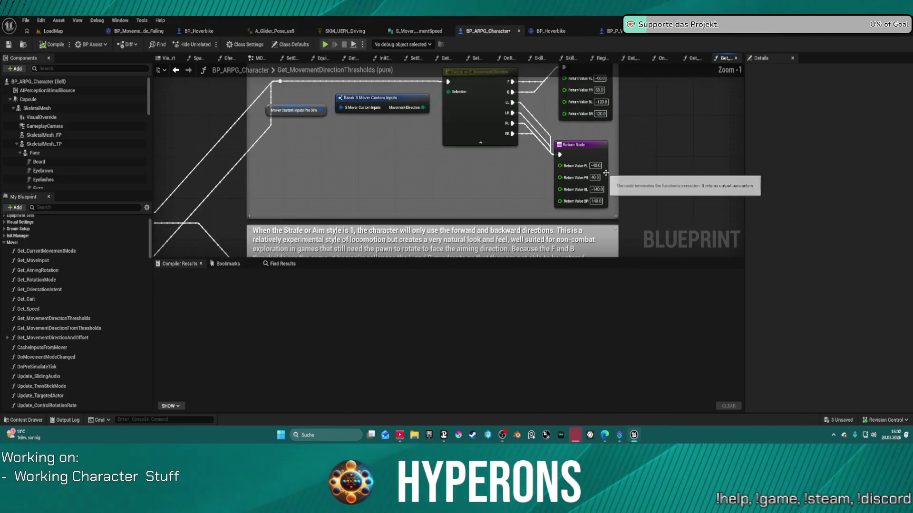
{"action": "mouse_move", "coordinate": [494, 209]}
{"action": "left_mouse_down"}
{"action": "mouse_move", "coordinate": [530, 163]}
{"action": "mouse_move", "coordinate": [553, 218]}
{"action": "mouse_move", "coordinate": [648, 198]}
{"action": "mouse_move", "coordinate": [565, 68]}
{"action": "mouse_move", "coordinate": [528, 36]}
{"action": "mouse_move", "coordinate": [456, 9]}
{"action": "left_mouse_up"}
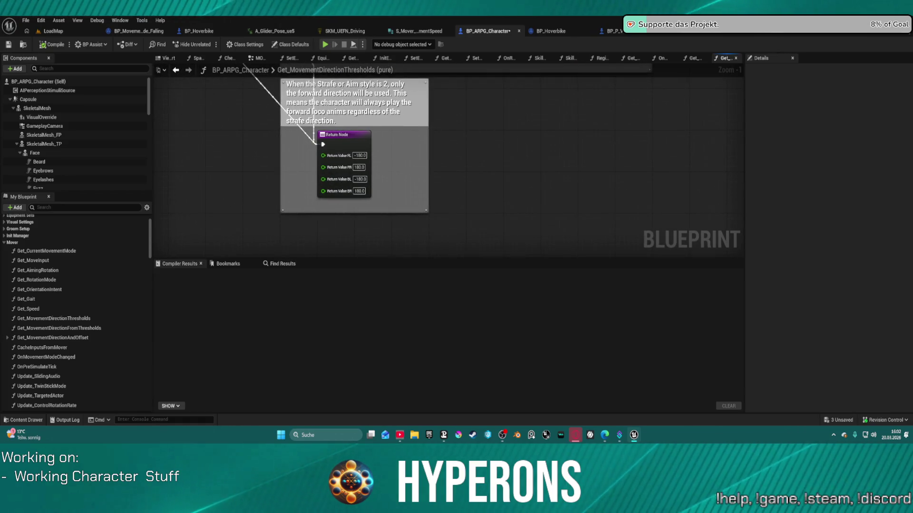
{"action": "mouse_move", "coordinate": [475, 166]}
{"action": "left_mouse_down"}
{"action": "mouse_move", "coordinate": [566, 212]}
{"action": "mouse_move", "coordinate": [715, 112]}
{"action": "mouse_move", "coordinate": [907, 118]}
{"action": "left_mouse_up"}
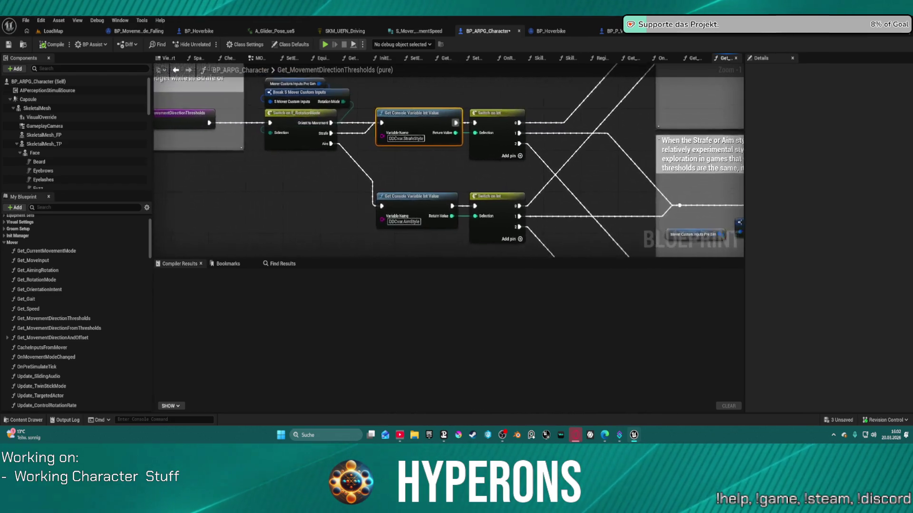
{"action": "left_click_drag", "start_coordinate": [681, 113], "coordinate": [701, 151]}
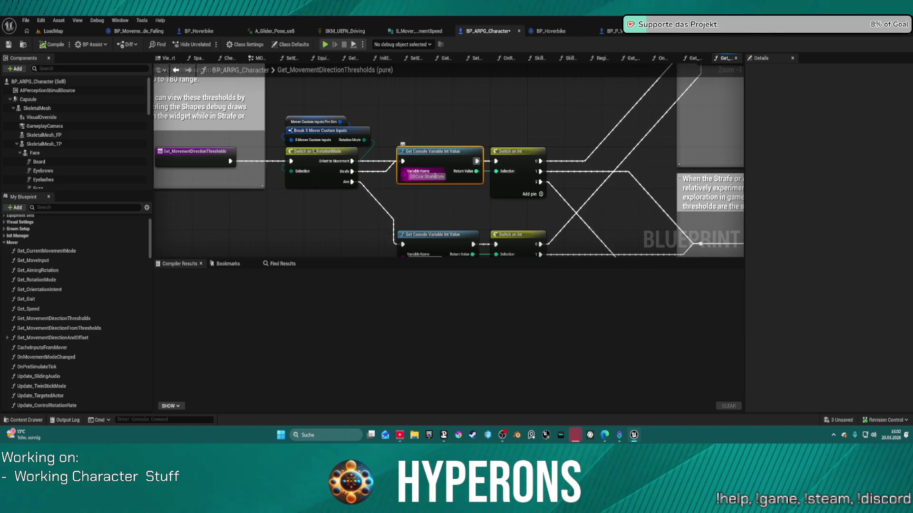
In BP_P_Vehicle, drag an exec wire from Set Actor Enable Collision and search 'set cons va'.
{"action": "left_click", "coordinate": [500, 97]}
{"action": "left_click", "coordinate": [554, 31]}
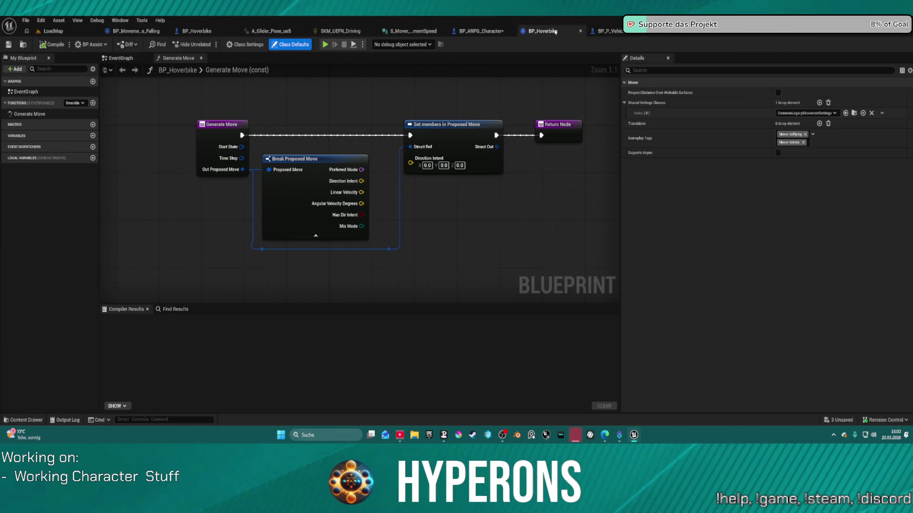
{"action": "left_click", "coordinate": [606, 31]}
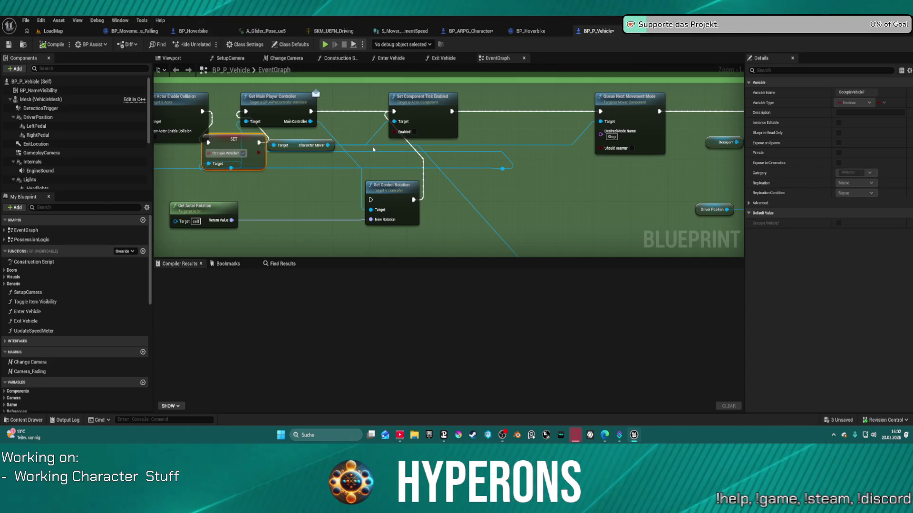
{"action": "mouse_move", "coordinate": [305, 142]}
{"action": "left_mouse_down"}
{"action": "mouse_move", "coordinate": [337, 123]}
{"action": "mouse_move", "coordinate": [332, 92]}
{"action": "left_mouse_up"}
{"action": "type", "text": "set cons"}
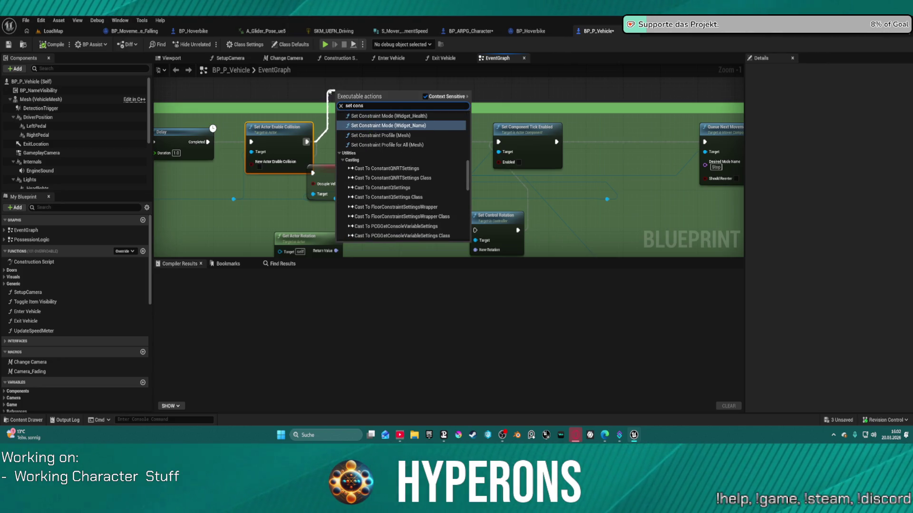
{"action": "type", "text": " va"}
{"action": "key", "text": "BackSpace"}
{"action": "key", "text": "BackSpace"}
{"action": "key", "text": "BackSpace"}
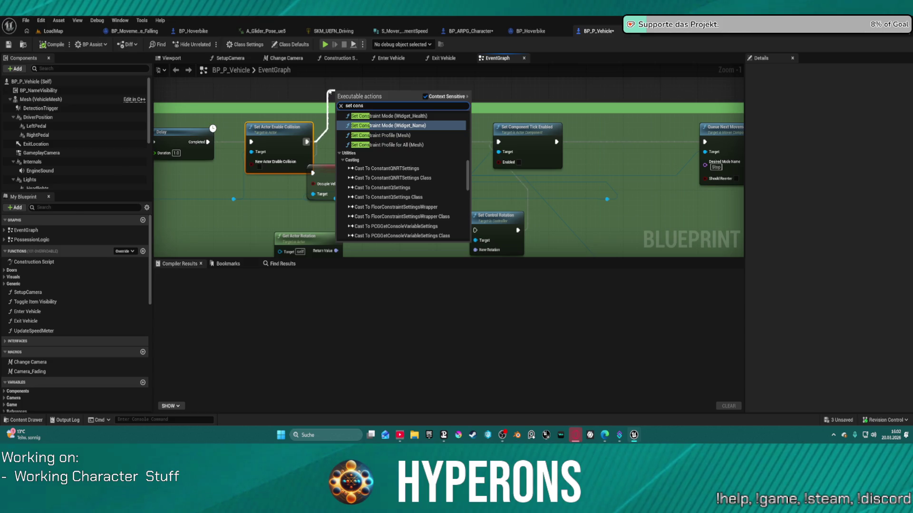
{"action": "key", "text": "BackSpace"}
{"action": "key", "text": "BackSpace"}
{"action": "key", "text": "BackSpace"}
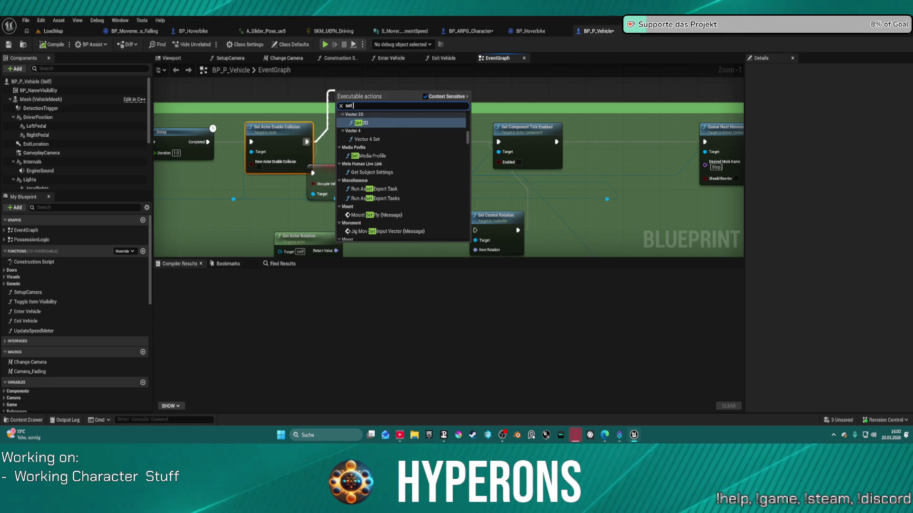
Check other blueprints, then search 'set int ca value' after collision and dismiss the menu without adding anything.
{"action": "left_click", "coordinate": [148, 32]}
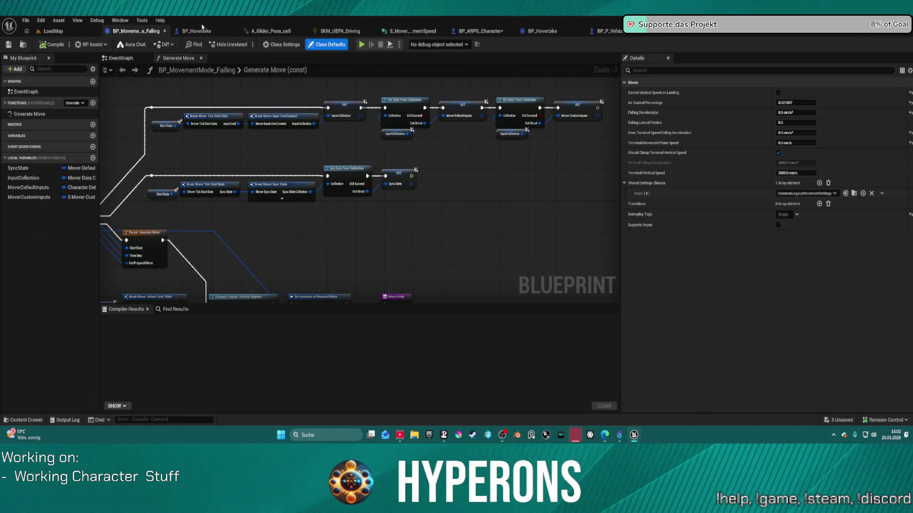
{"action": "left_click", "coordinate": [489, 31]}
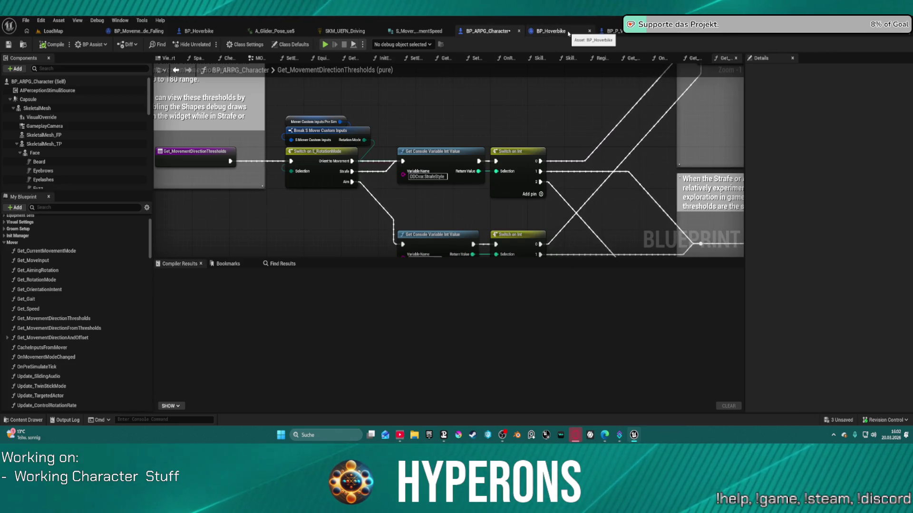
{"action": "left_click", "coordinate": [611, 30]}
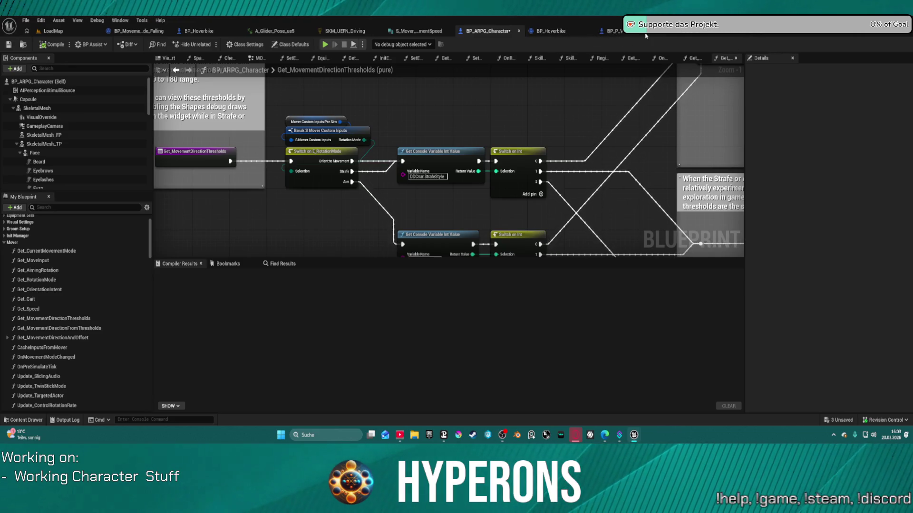
{"action": "mouse_move", "coordinate": [317, 144]}
{"action": "left_mouse_down"}
{"action": "mouse_move", "coordinate": [336, 127]}
{"action": "mouse_move", "coordinate": [350, 90]}
{"action": "left_mouse_up"}
{"action": "type", "text": "set"}
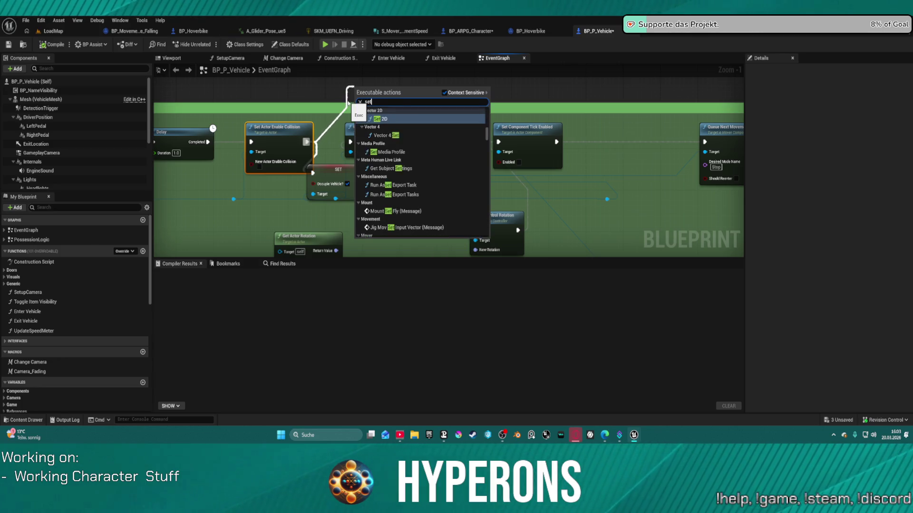
{"action": "type", "text": " int ca"}
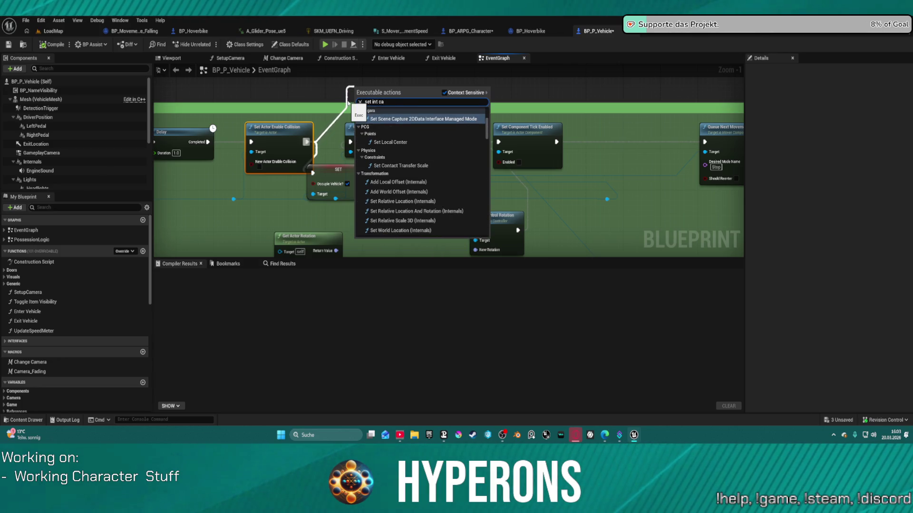
{"action": "key", "text": "BackSpace"}
{"action": "key", "text": "BackSpace"}
{"action": "type", "text": "value"}
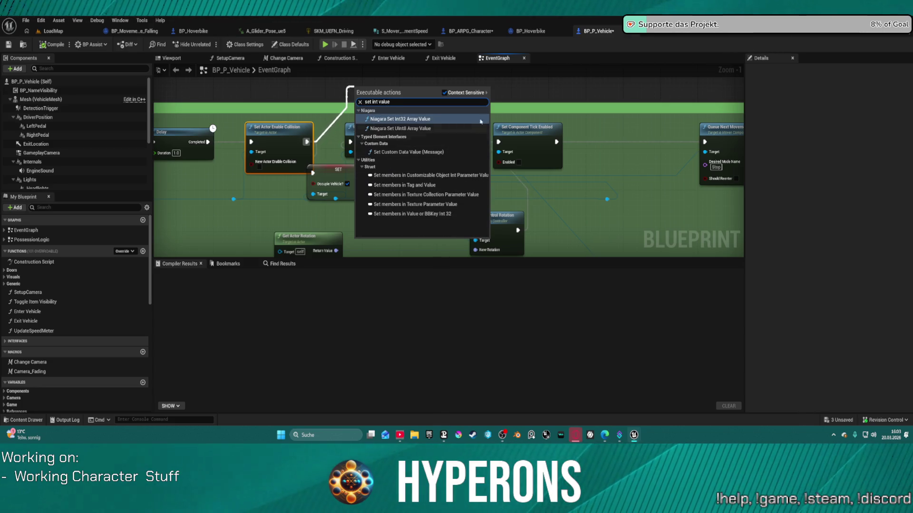
{"action": "left_click", "coordinate": [422, 74]}
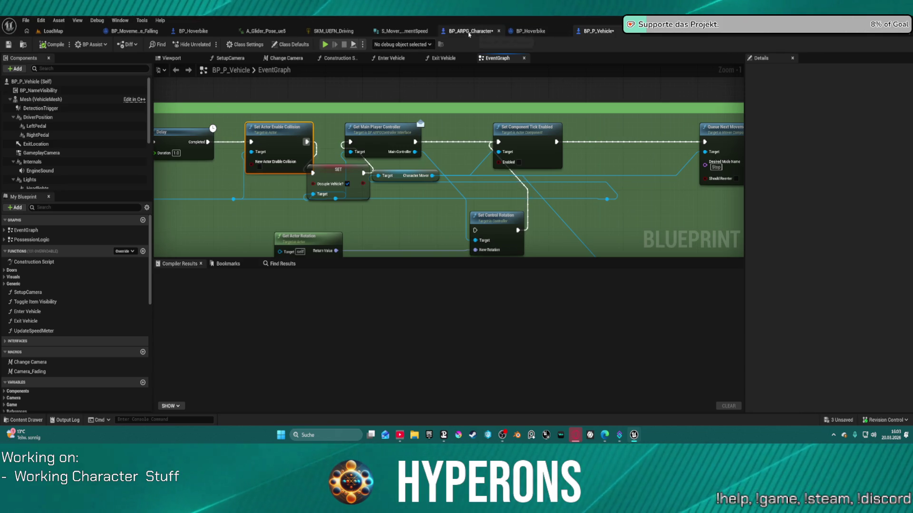
In BP_ARPG_Character, open the MOVEMENTS collapsed graph and return to the parent EventGraph.
{"action": "left_click", "coordinate": [469, 32]}
{"action": "scroll", "coordinate": [343, 122], "scroll_direction": "down", "scroll_amount": 1}
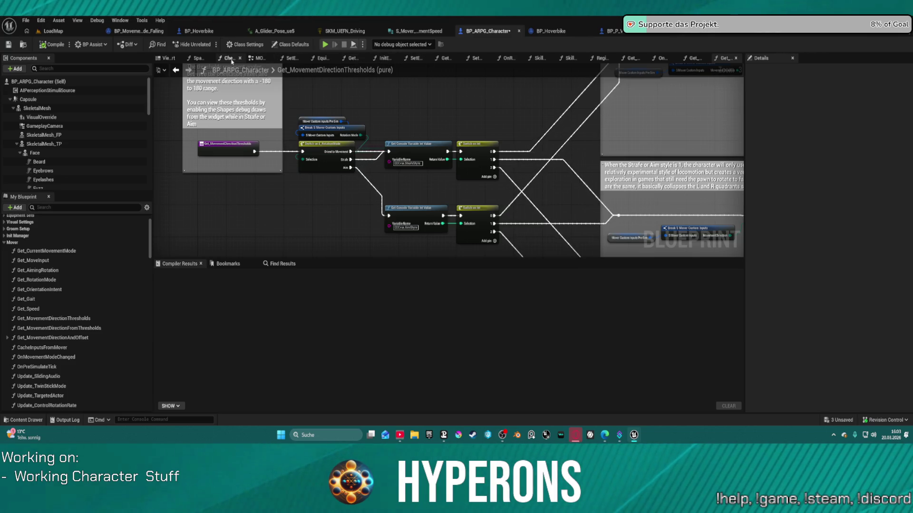
{"action": "left_click", "coordinate": [257, 60]}
{"action": "scroll", "coordinate": [74, 224], "scroll_direction": "up", "scroll_amount": 2}
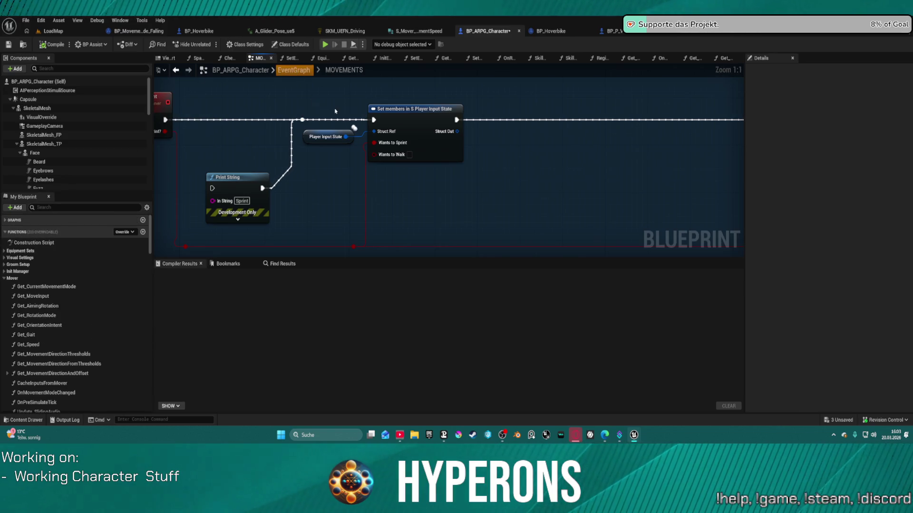
{"action": "left_click", "coordinate": [294, 70]}
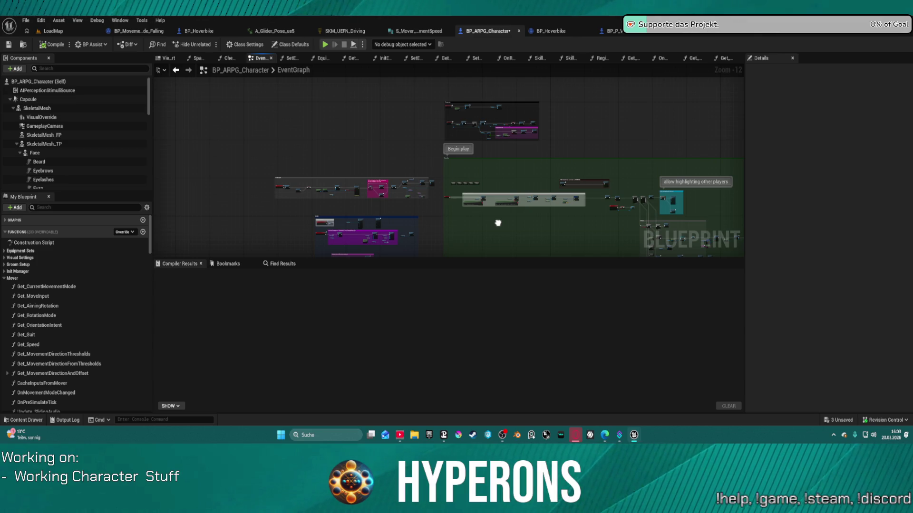
Survey the EventGraph around the Spawn companion and Initialize Components nodes.
{"action": "left_click_drag", "start_coordinate": [498, 223], "coordinate": [495, 218]}
{"action": "scroll", "coordinate": [453, 163], "scroll_direction": "up", "scroll_amount": 4}
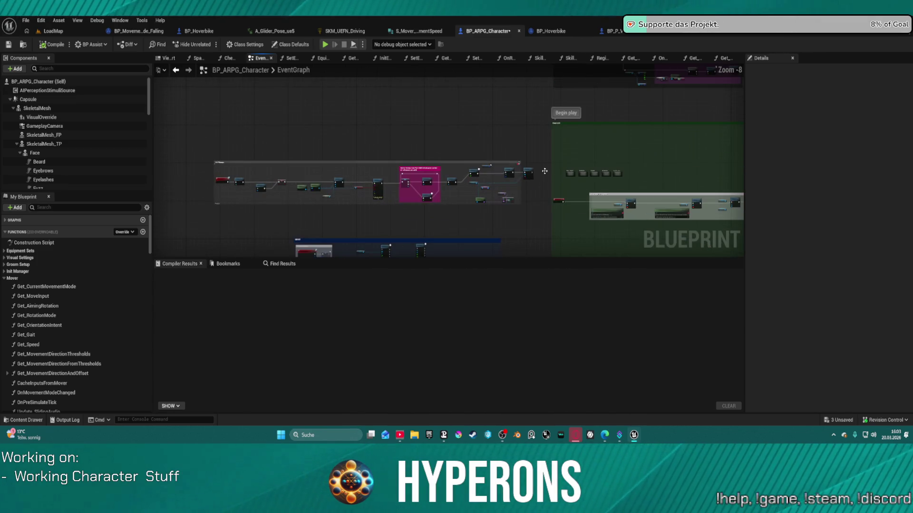
{"action": "scroll", "coordinate": [473, 204], "scroll_direction": "down", "scroll_amount": 4}
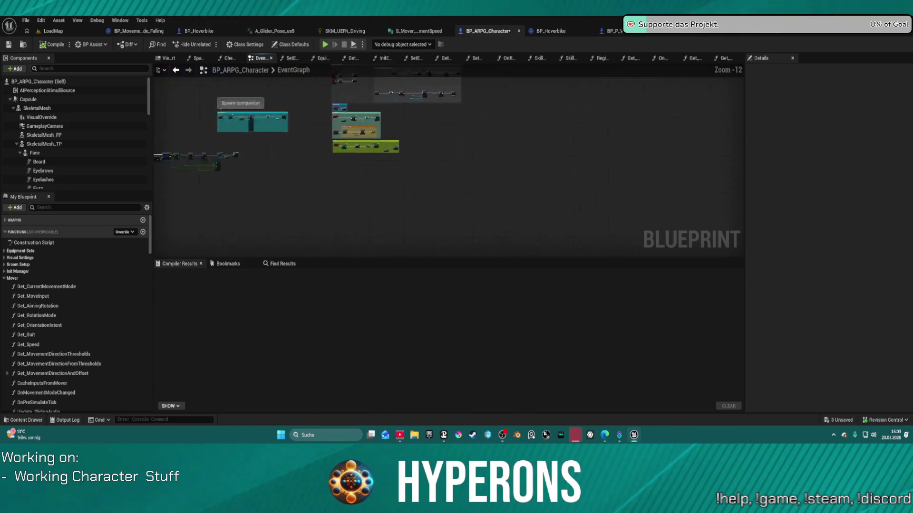
{"action": "mouse_move", "coordinate": [473, 203]}
{"action": "left_mouse_down"}
{"action": "mouse_move", "coordinate": [631, 270]}
{"action": "mouse_move", "coordinate": [635, 249]}
{"action": "left_mouse_up"}
{"action": "scroll", "coordinate": [506, 147], "scroll_direction": "up", "scroll_amount": 11}
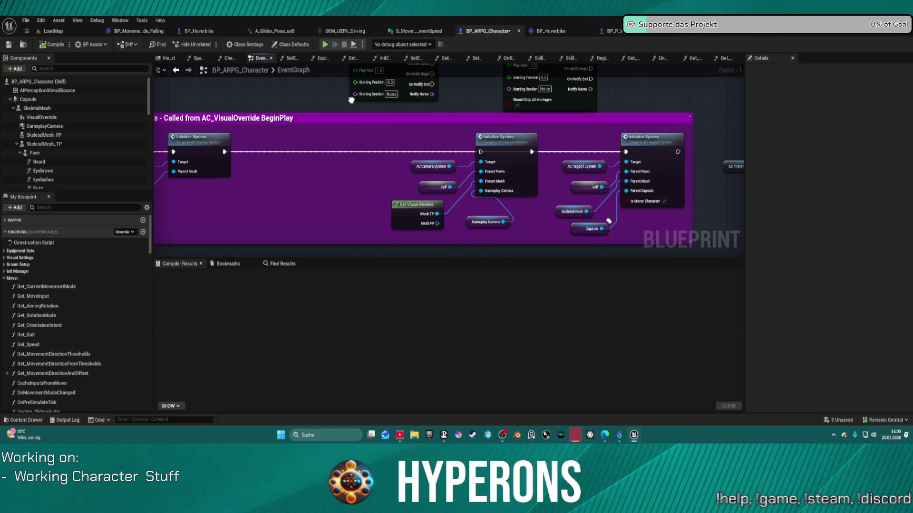
{"action": "mouse_move", "coordinate": [342, 124]}
{"action": "left_mouse_down"}
{"action": "mouse_move", "coordinate": [471, 119]}
{"action": "mouse_move", "coordinate": [480, 209]}
{"action": "mouse_move", "coordinate": [413, 200]}
{"action": "mouse_move", "coordinate": [431, 137]}
{"action": "left_mouse_up"}
{"action": "scroll", "coordinate": [472, 120], "scroll_direction": "down", "scroll_amount": 4}
{"action": "scroll", "coordinate": [432, 136], "scroll_direction": "up", "scroll_amount": 4}
{"action": "scroll", "coordinate": [432, 136], "scroll_direction": "up", "scroll_amount": 1}
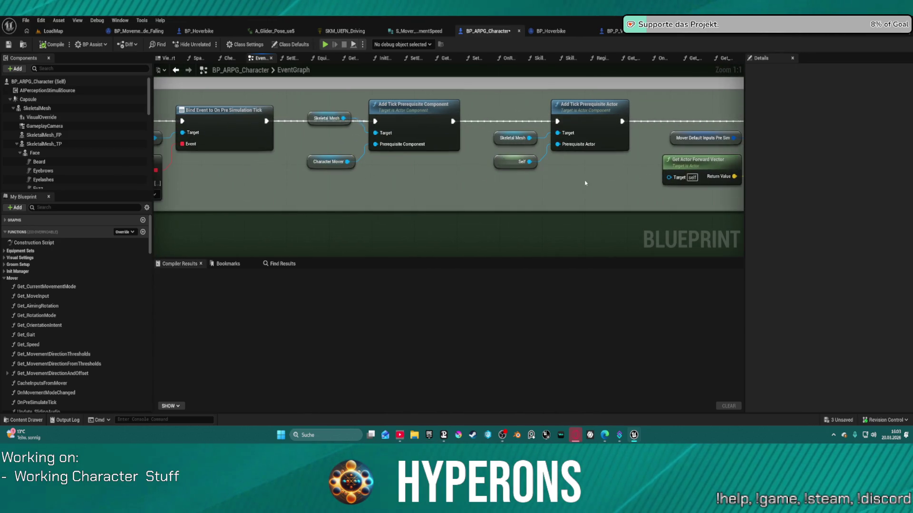
Locate the Set members in Character Default Inputs node and select it with Mover Default Inputs.
{"action": "mouse_move", "coordinate": [585, 183]}
{"action": "left_mouse_down"}
{"action": "mouse_move", "coordinate": [383, 198]}
{"action": "mouse_move", "coordinate": [110, 198]}
{"action": "mouse_move", "coordinate": [124, 201]}
{"action": "left_mouse_up"}
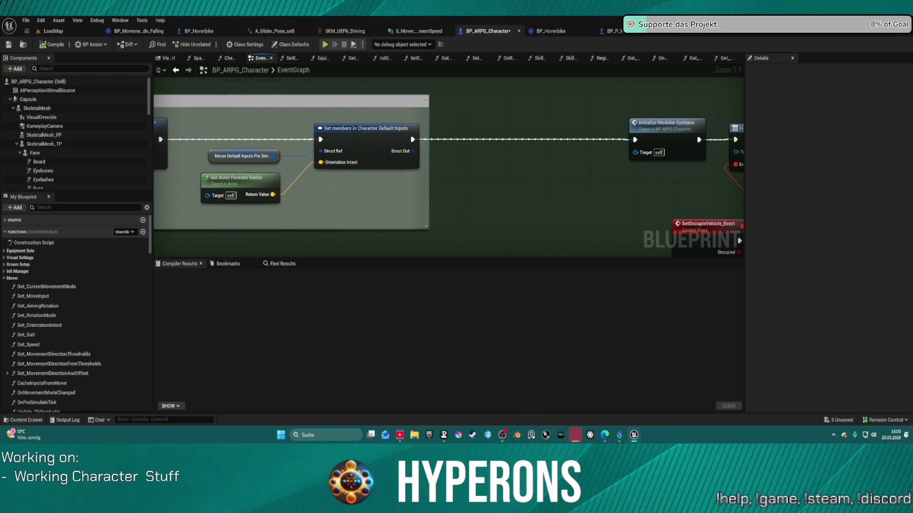
{"action": "left_click_drag", "start_coordinate": [348, 161], "coordinate": [432, 163]}
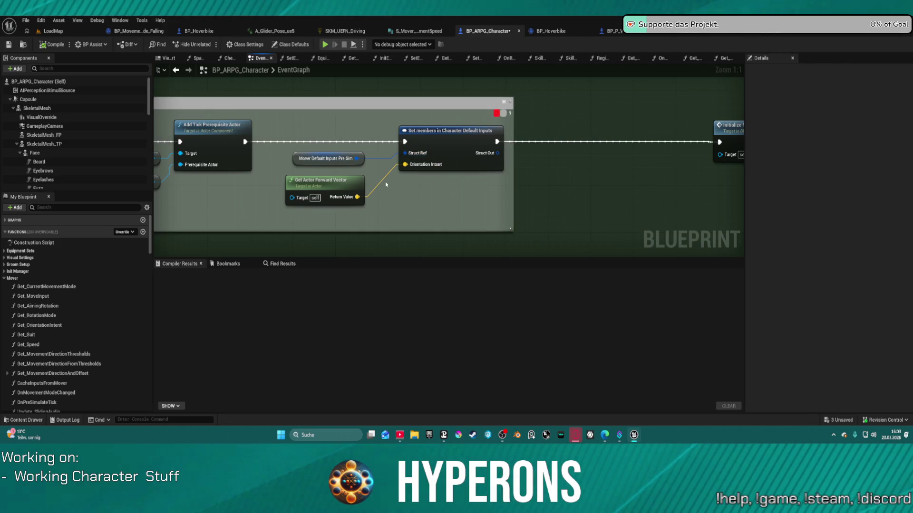
{"action": "mouse_move", "coordinate": [328, 129]}
{"action": "left_mouse_down"}
{"action": "mouse_move", "coordinate": [376, 163]}
{"action": "mouse_move", "coordinate": [464, 165]}
{"action": "left_mouse_up"}
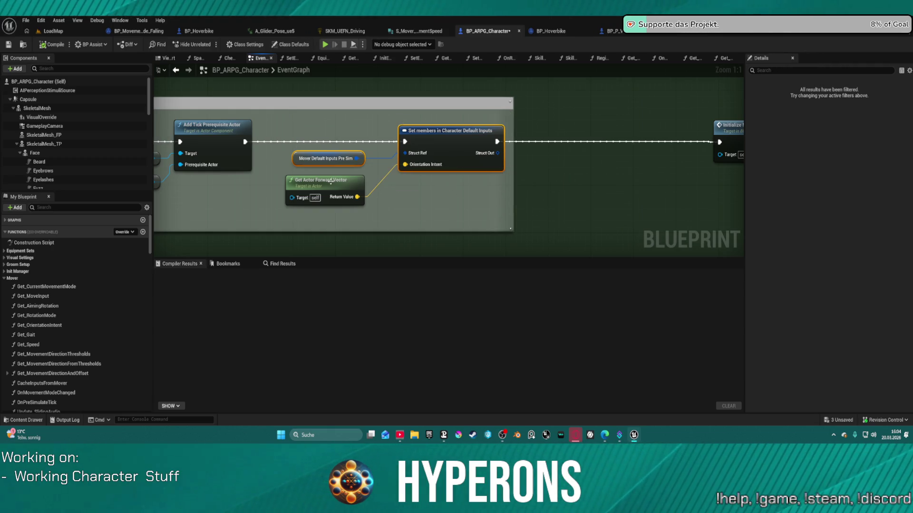
{"action": "mouse_move", "coordinate": [330, 182]}
{"action": "left_mouse_down"}
{"action": "mouse_move", "coordinate": [279, 186]}
{"action": "mouse_move", "coordinate": [291, 185]}
{"action": "left_mouse_up"}
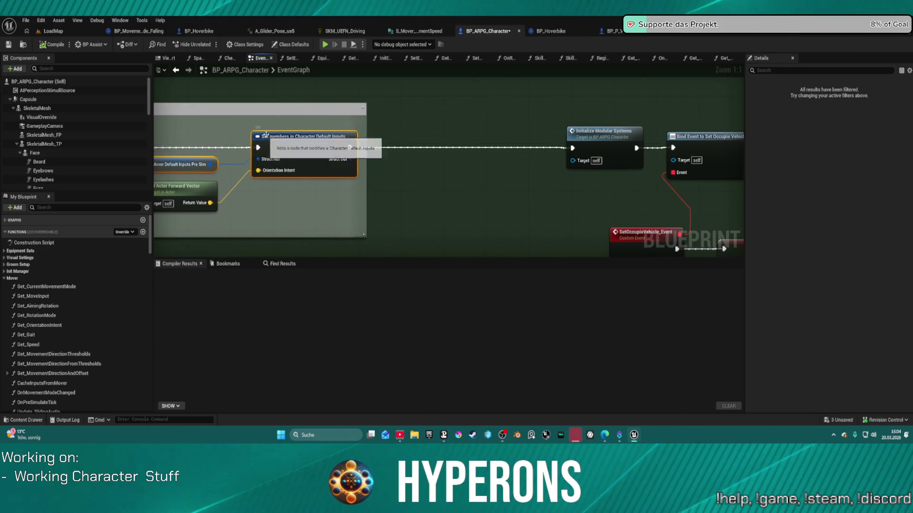
{"action": "left_click_drag", "start_coordinate": [265, 135], "coordinate": [419, 136]}
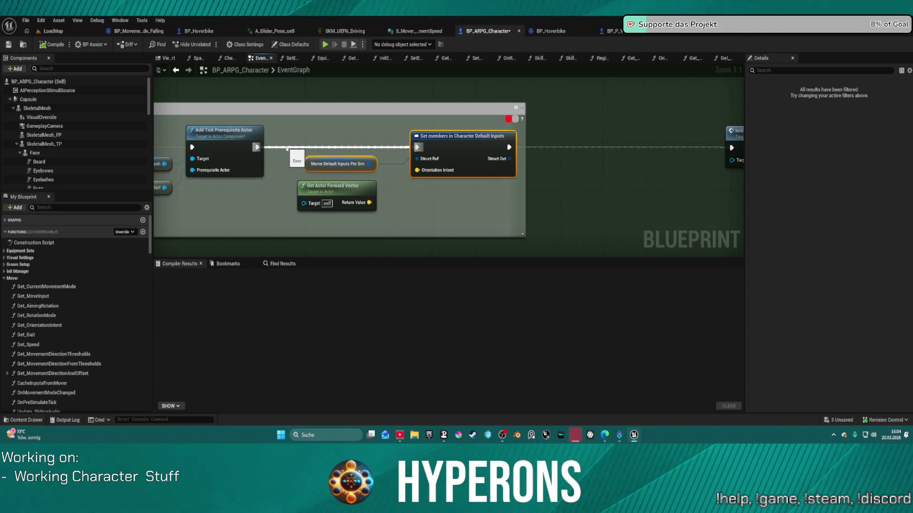
Undo recent edits, reverting a node move and a boolean pin value change.
{"action": "key", "text": "ctrl+z"}
{"action": "left_click", "coordinate": [332, 114]}
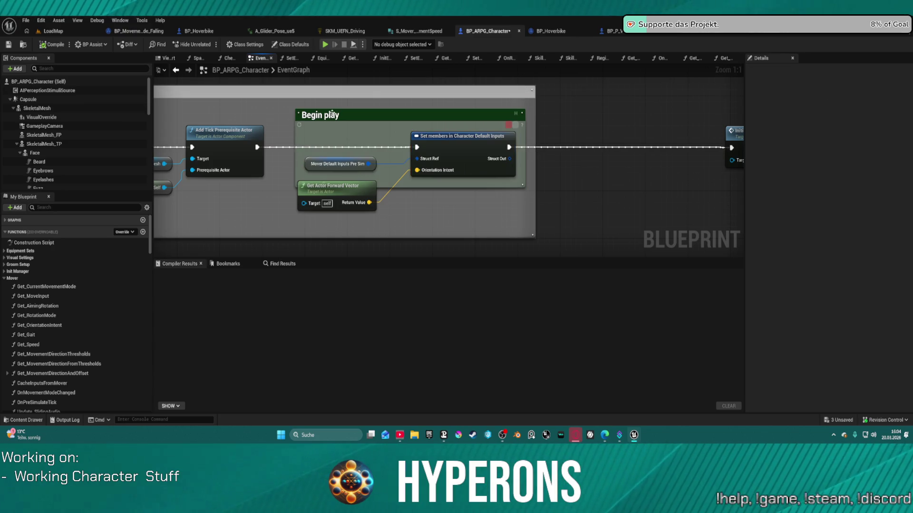
{"action": "scroll", "coordinate": [493, 129], "scroll_direction": "down", "scroll_amount": 7}
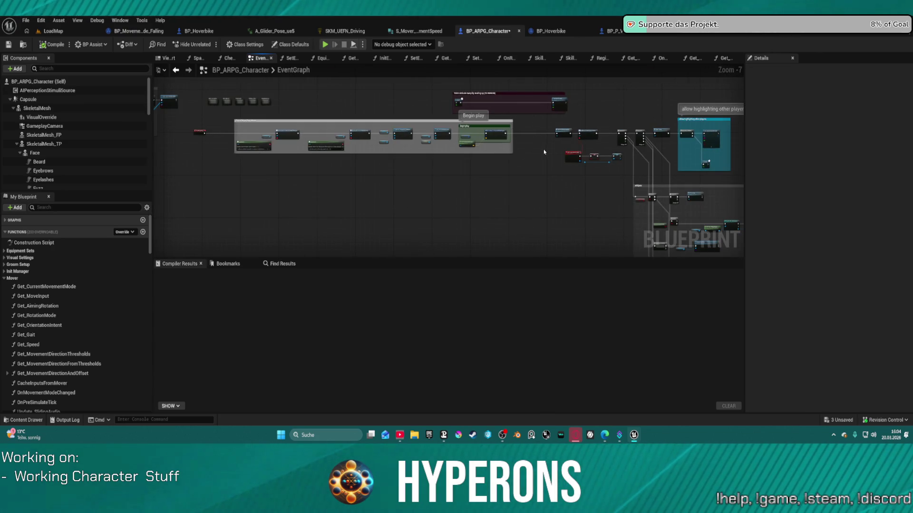
{"action": "key", "text": "ctrl+z"}
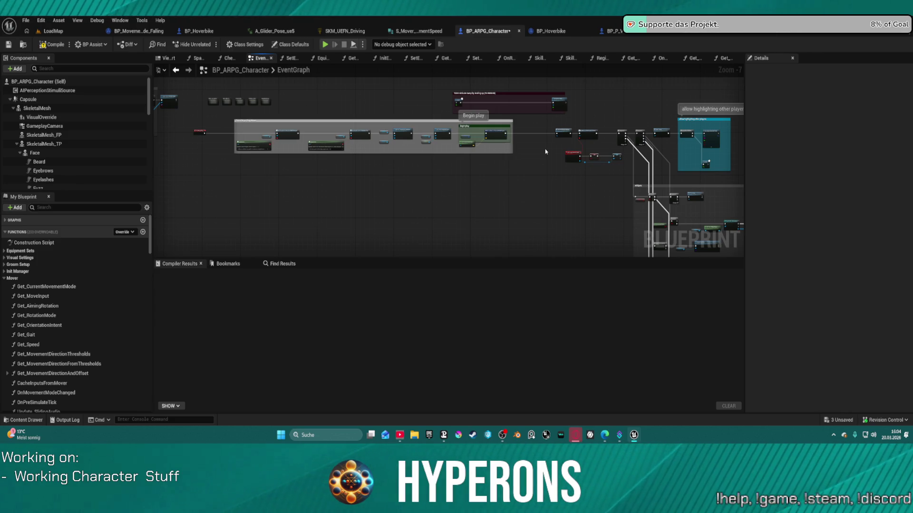
{"action": "scroll", "coordinate": [546, 151], "scroll_direction": "up", "scroll_amount": 7}
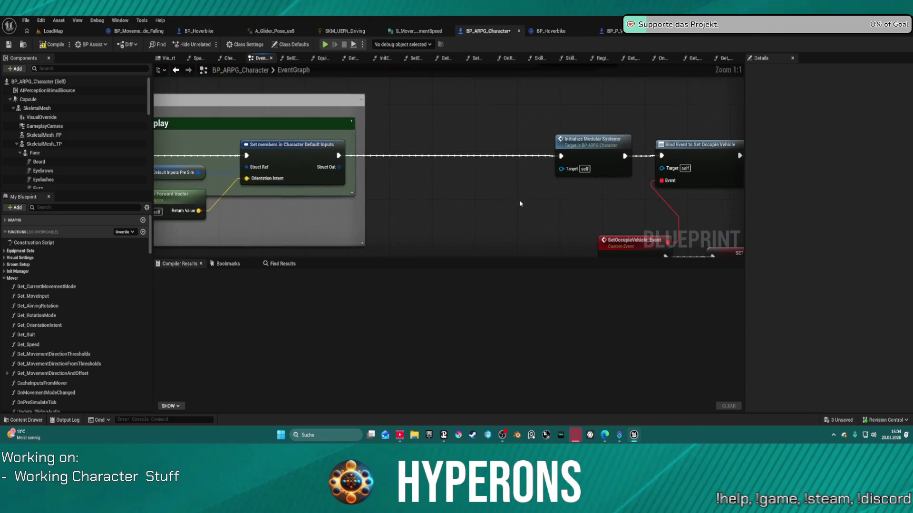
{"action": "key", "text": "ctrl+z"}
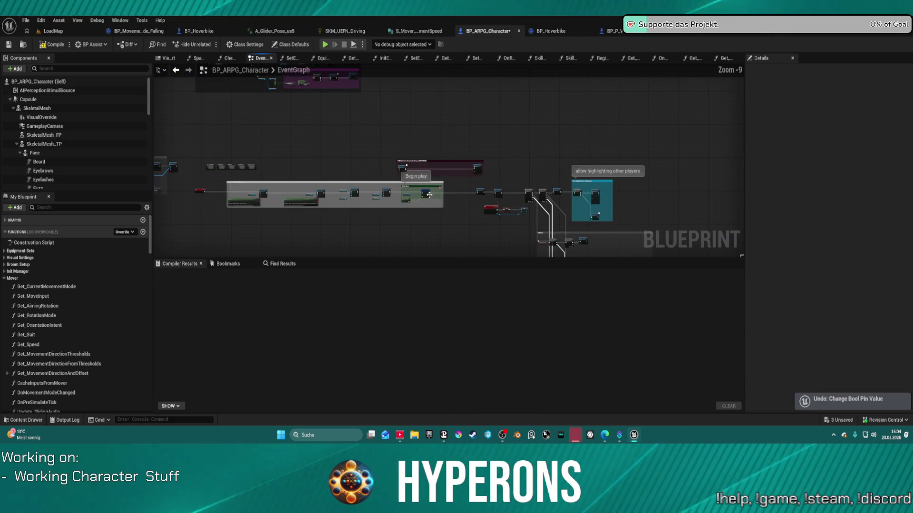
{"action": "scroll", "coordinate": [438, 198], "scroll_direction": "up", "scroll_amount": 8}
{"action": "scroll", "coordinate": [350, 156], "scroll_direction": "down", "scroll_amount": 2}
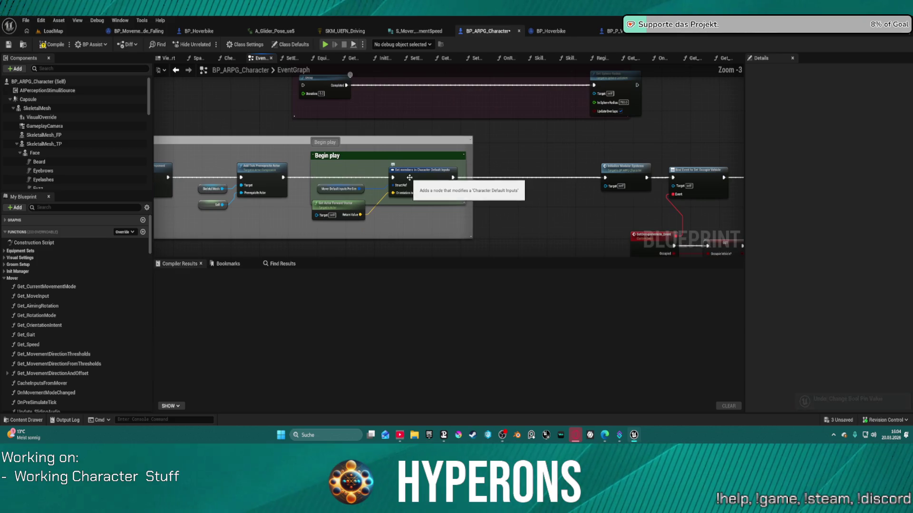
Move Get Actor Forward Vector out of the Begin play comment and shift that comment right.
{"action": "left_click", "coordinate": [306, 157]}
{"action": "key", "text": "f"}
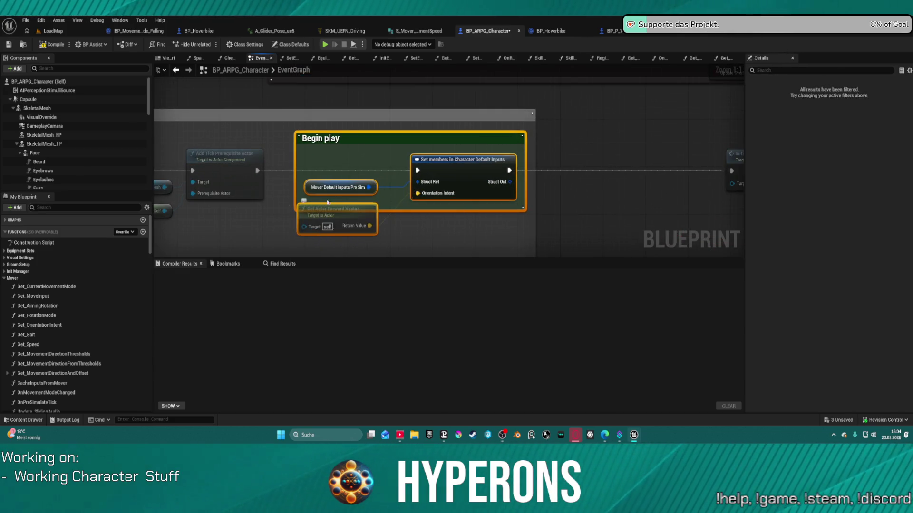
{"action": "left_click", "coordinate": [402, 210]}
{"action": "left_click_drag", "start_coordinate": [304, 224], "coordinate": [307, 240]}
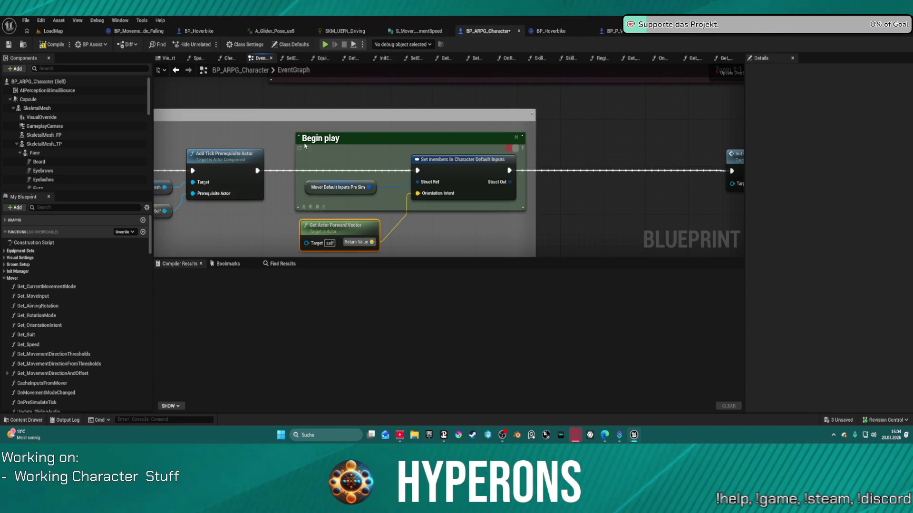
{"action": "left_click", "coordinate": [323, 207], "text": "shift"}
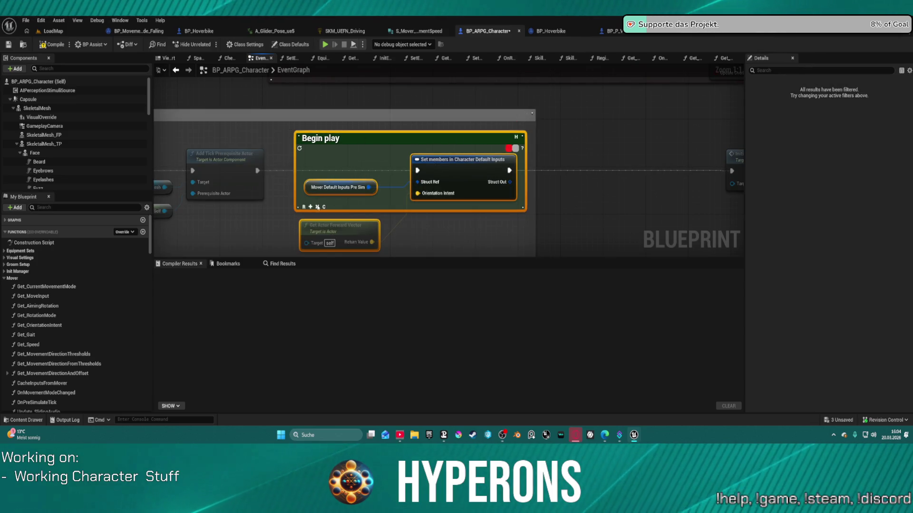
{"action": "scroll", "coordinate": [393, 155], "scroll_direction": "down", "scroll_amount": 10}
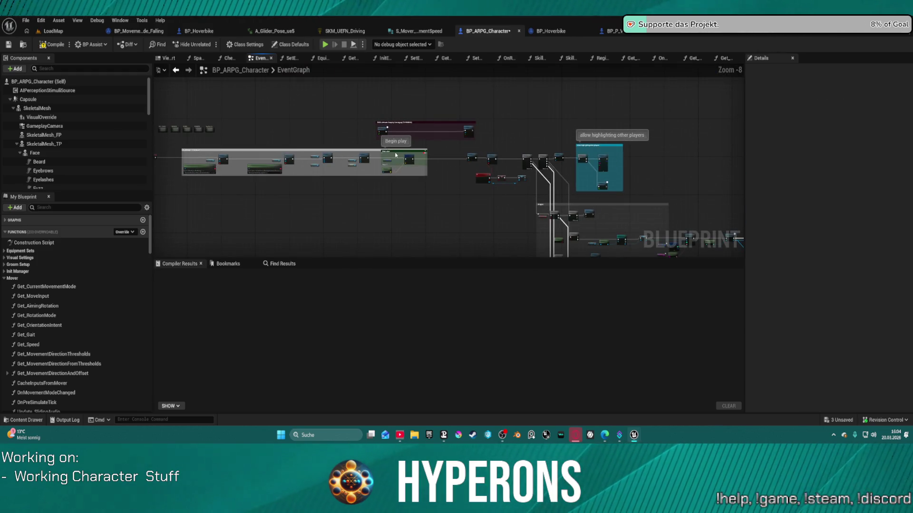
{"action": "mouse_move", "coordinate": [393, 155]}
{"action": "left_mouse_down"}
{"action": "mouse_move", "coordinate": [479, 155]}
{"action": "mouse_move", "coordinate": [713, 252]}
{"action": "mouse_move", "coordinate": [732, 247]}
{"action": "mouse_move", "coordinate": [689, 190]}
{"action": "mouse_move", "coordinate": [634, 147]}
{"action": "mouse_move", "coordinate": [618, 147]}
{"action": "left_mouse_up"}
{"action": "scroll", "coordinate": [605, 147], "scroll_direction": "down", "scroll_amount": 4}
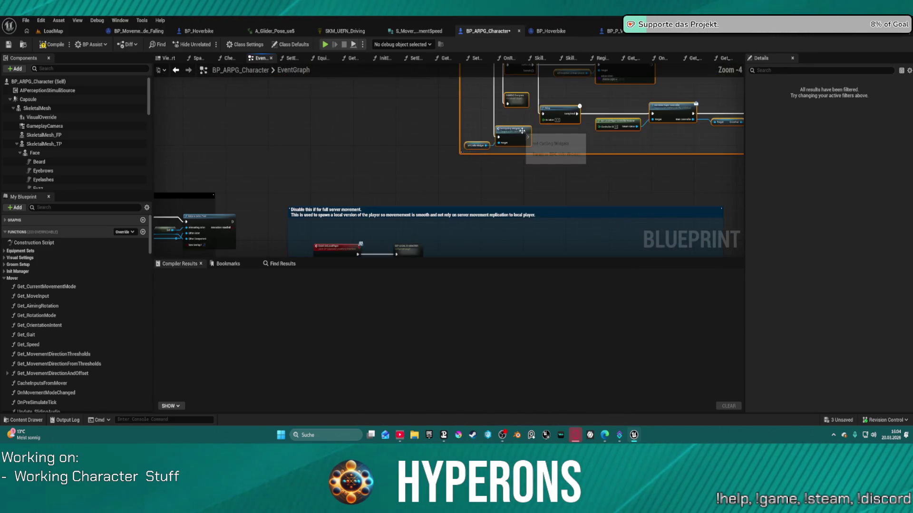
{"action": "scroll", "coordinate": [373, 189], "scroll_direction": "up", "scroll_amount": 11}
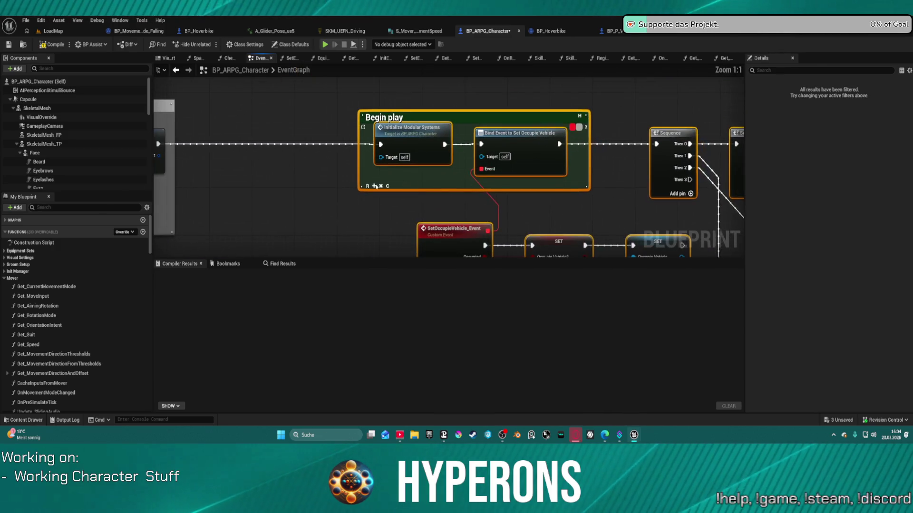
{"action": "scroll", "coordinate": [332, 183], "scroll_direction": "down", "scroll_amount": 6}
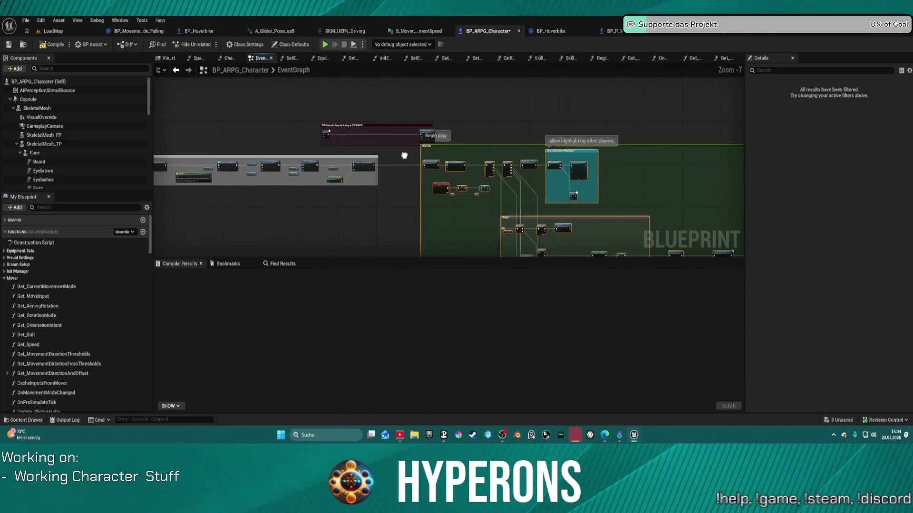
Nudge the TODO comment up-left and change the grey comment's colour to red.
{"action": "left_click", "coordinate": [475, 122]}
{"action": "left_click_drag", "start_coordinate": [475, 121], "coordinate": [449, 94]}
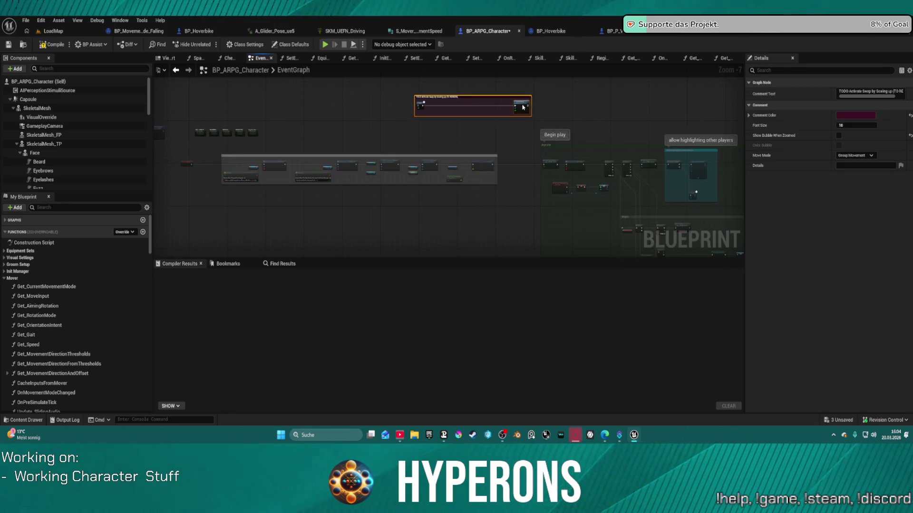
{"action": "right_click", "coordinate": [490, 228]}
{"action": "left_click", "coordinate": [391, 220]}
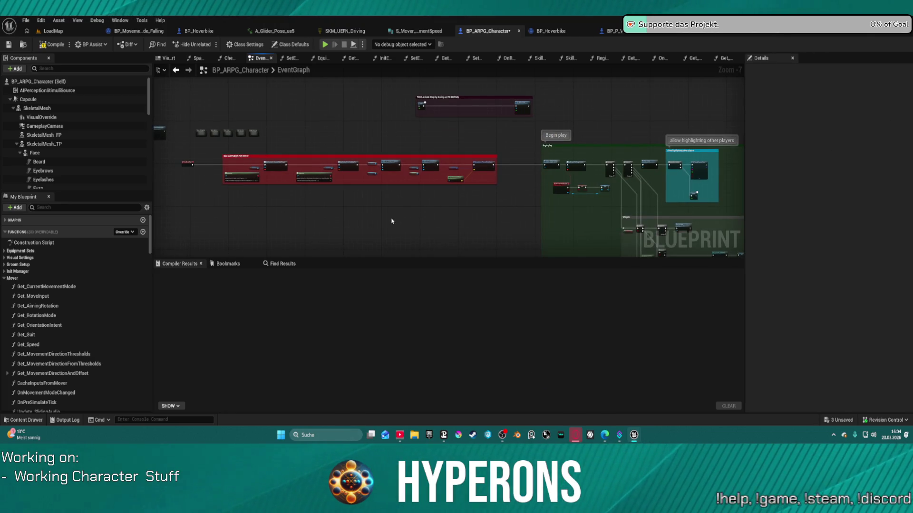
Select the Set members in Character Default Inputs node together with Get Actor Forward Vector.
{"action": "left_click_drag", "start_coordinate": [393, 217], "coordinate": [340, 215]}
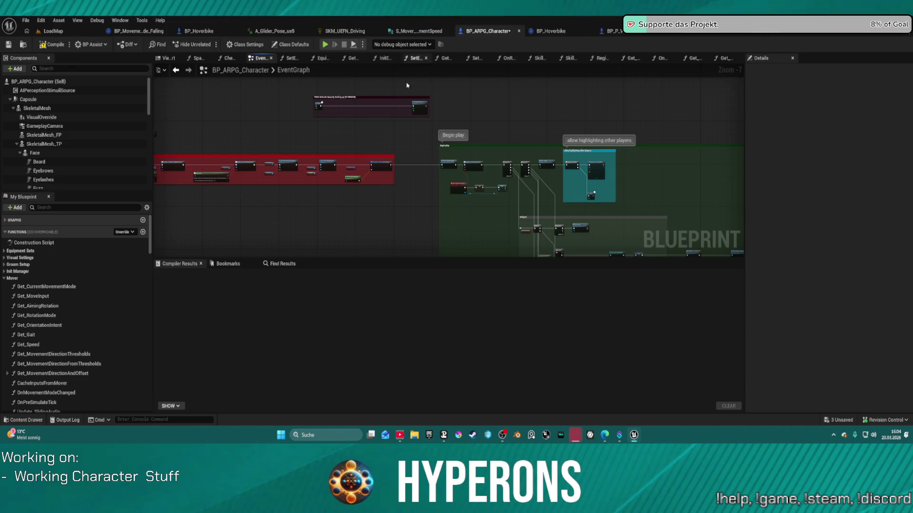
{"action": "scroll", "coordinate": [358, 161], "scroll_direction": "up", "scroll_amount": 7}
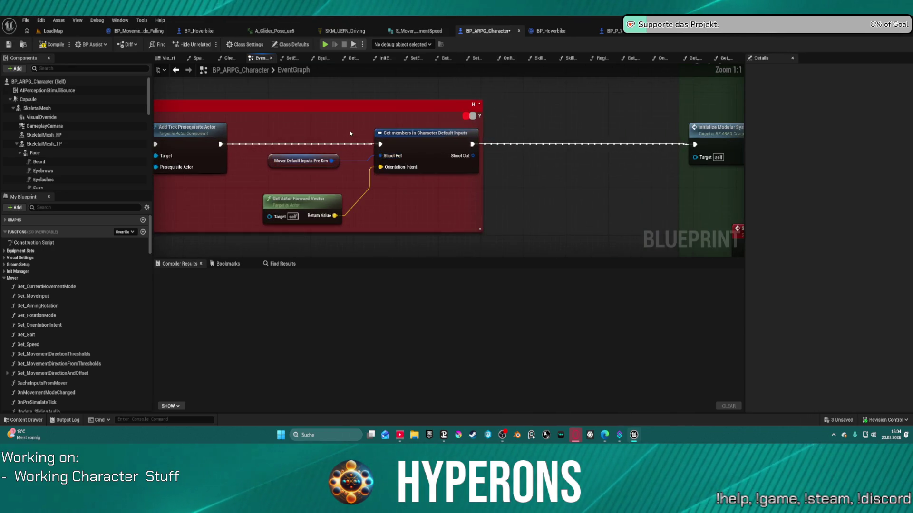
{"action": "left_click", "coordinate": [415, 137]}
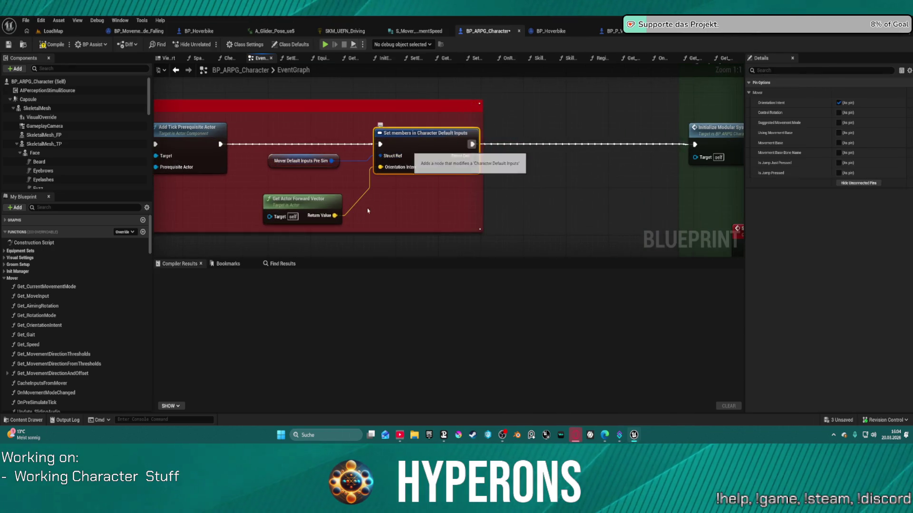
{"action": "left_click", "coordinate": [304, 200], "text": "ctrl"}
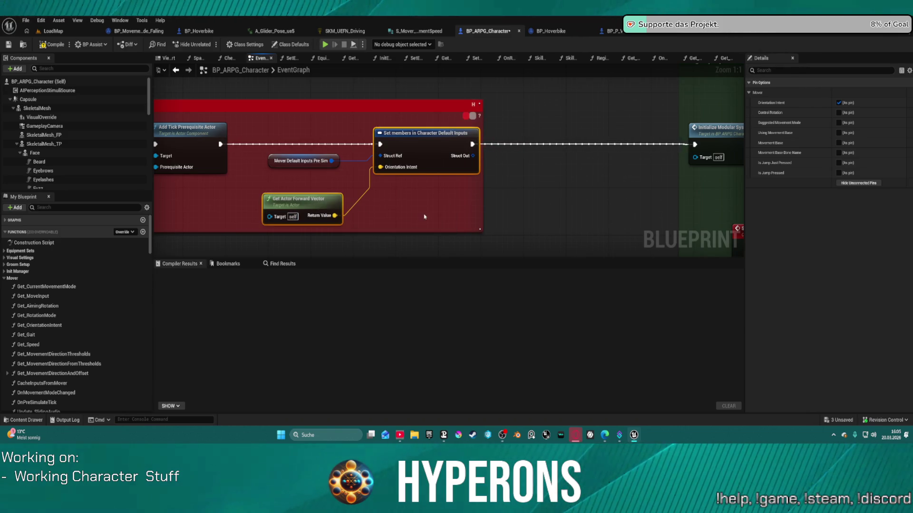
Return to BP_P_Vehicle's EventGraph by way of BP_Hoverbike's Generate Move graph.
{"action": "left_click", "coordinate": [547, 31]}
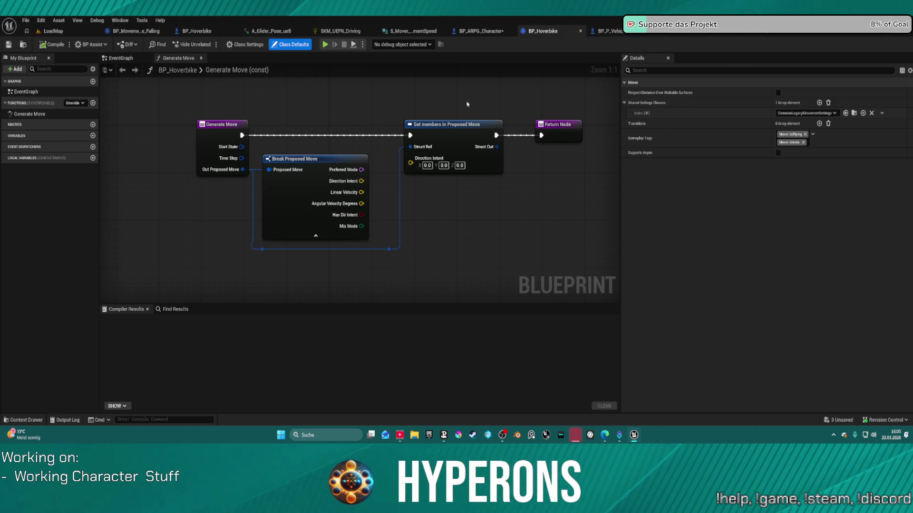
{"action": "left_click", "coordinate": [611, 34]}
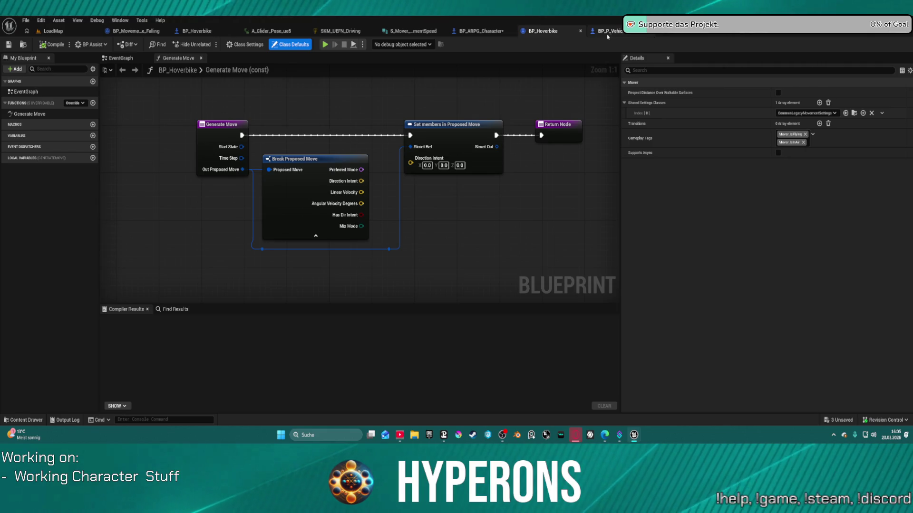
{"action": "scroll", "coordinate": [516, 109], "scroll_direction": "down", "scroll_amount": 4}
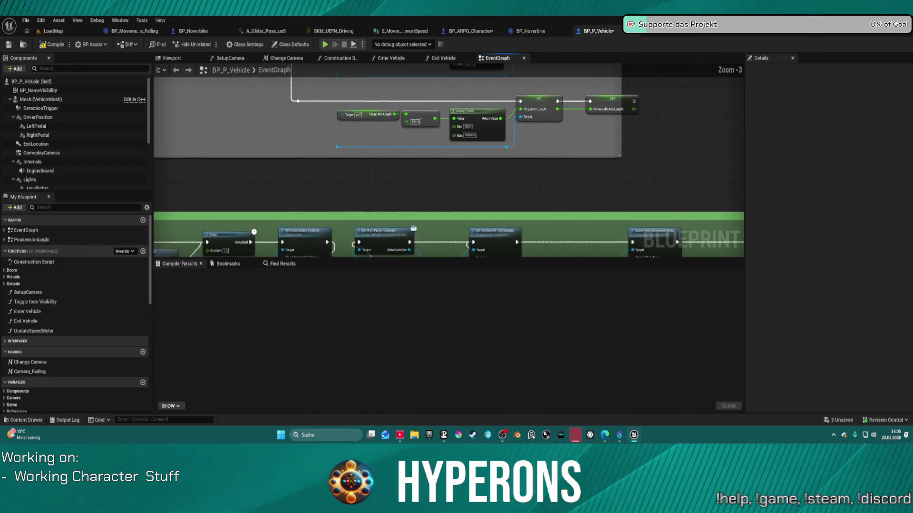
{"action": "scroll", "coordinate": [406, 209], "scroll_direction": "up", "scroll_amount": 3}
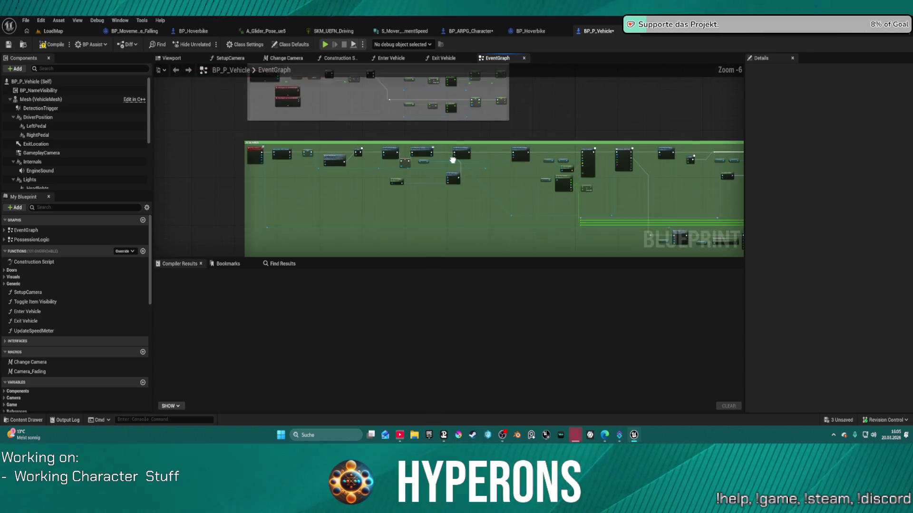
{"action": "scroll", "coordinate": [435, 193], "scroll_direction": "up", "scroll_amount": 2}
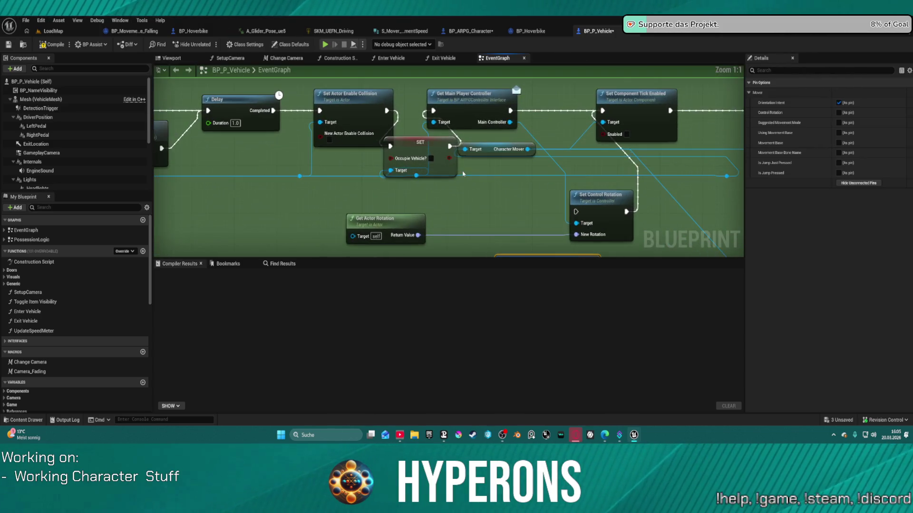
Search 'move' off the character reference and place a SET Mover Custom Inputs Post Sim node.
{"action": "left_click_drag", "start_coordinate": [300, 176], "coordinate": [387, 197]}
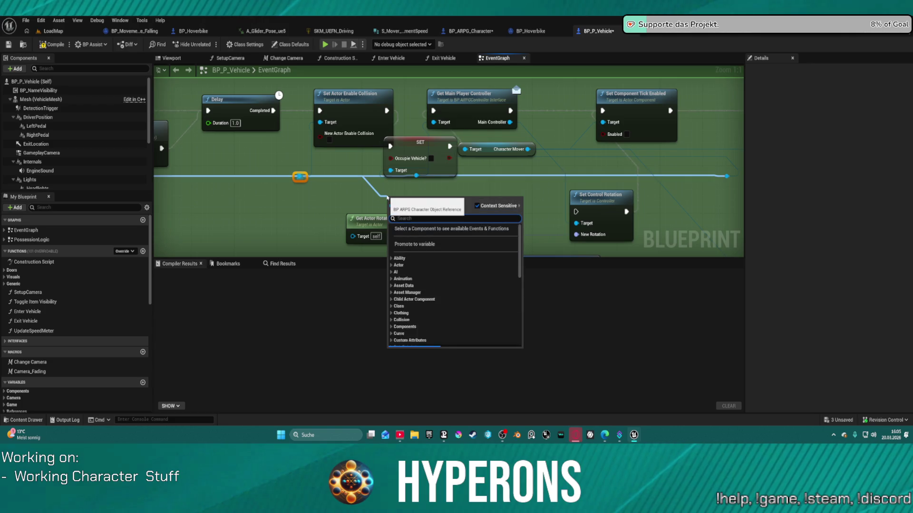
{"action": "type", "text": "move"}
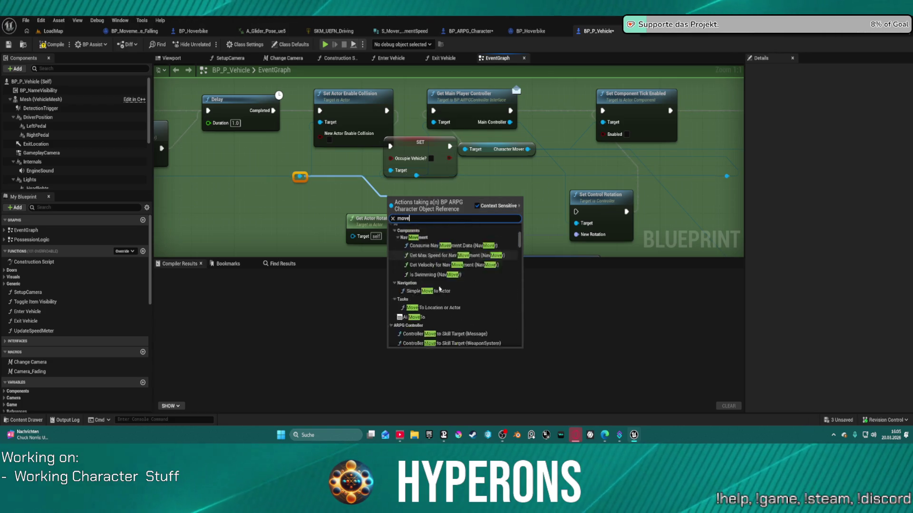
{"action": "scroll", "coordinate": [441, 252], "scroll_direction": "down", "scroll_amount": 2}
{"action": "scroll", "coordinate": [440, 252], "scroll_direction": "down", "scroll_amount": 10}
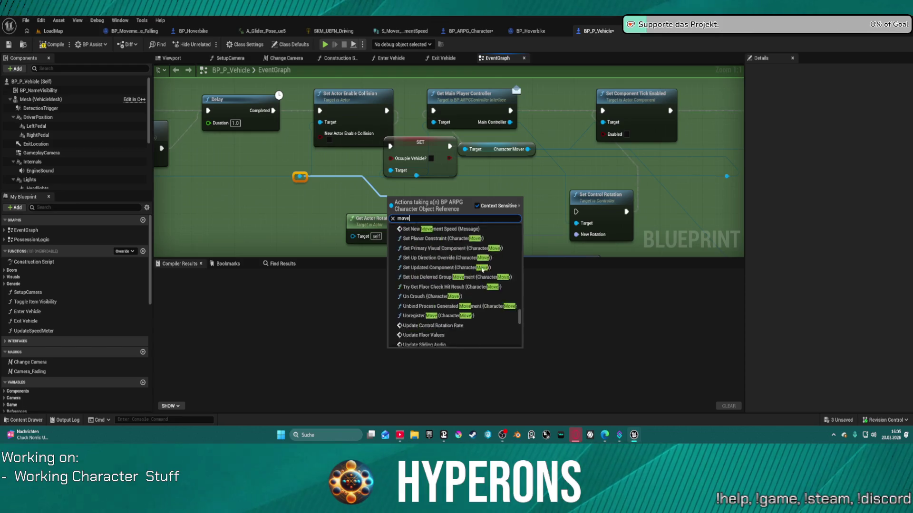
{"action": "scroll", "coordinate": [482, 270], "scroll_direction": "down", "scroll_amount": 5}
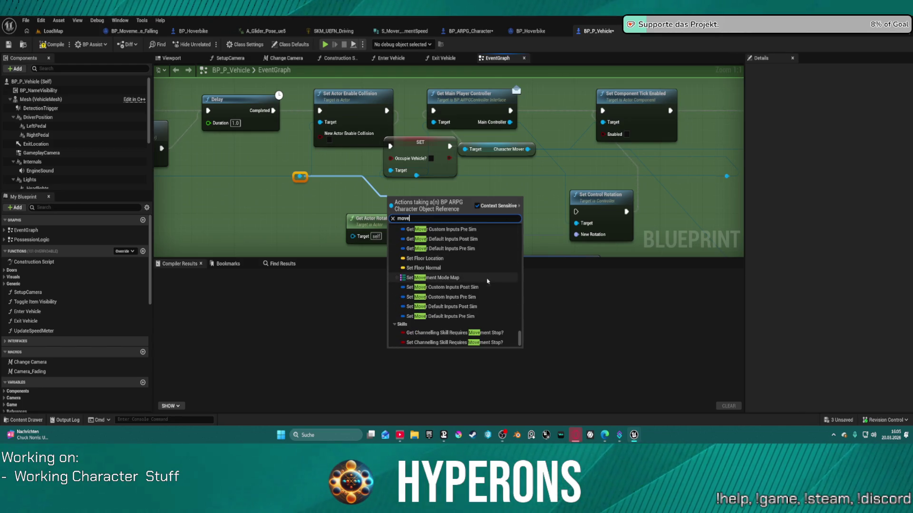
{"action": "scroll", "coordinate": [465, 293], "scroll_direction": "up", "scroll_amount": 2}
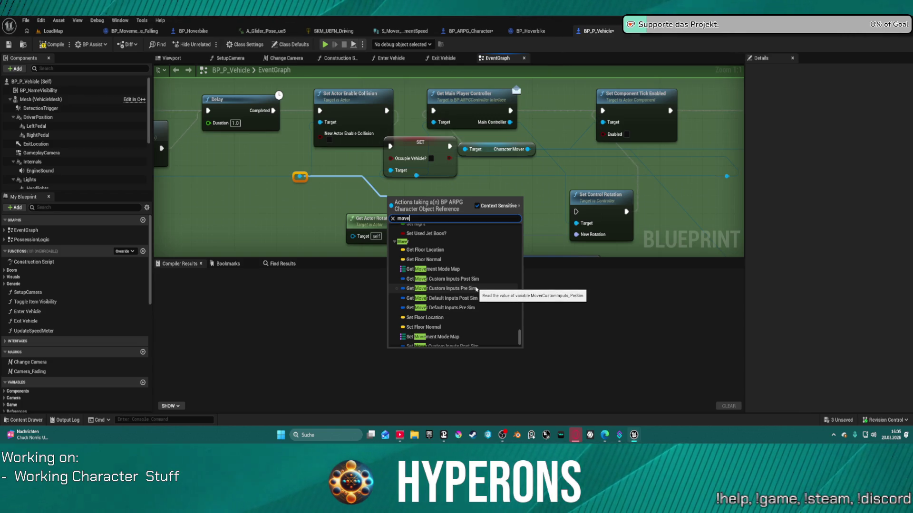
{"action": "scroll", "coordinate": [477, 288], "scroll_direction": "up", "scroll_amount": 4}
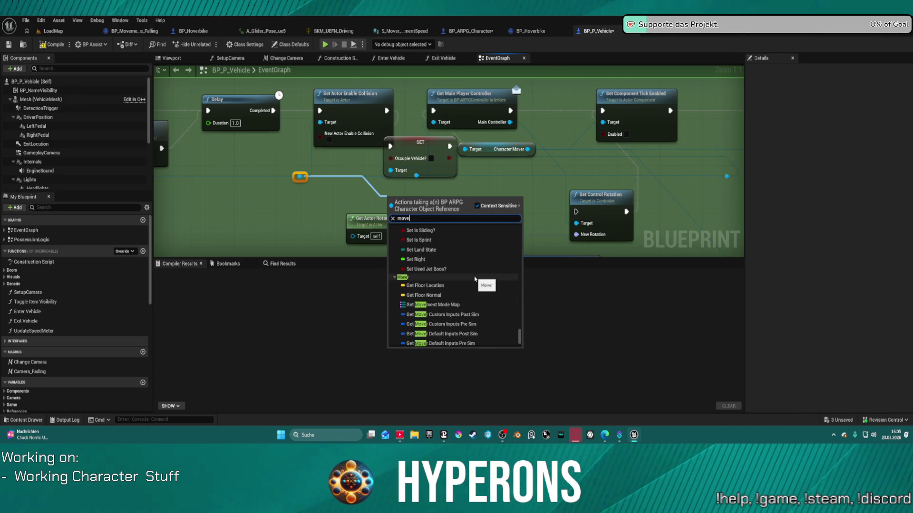
{"action": "scroll", "coordinate": [475, 279], "scroll_direction": "up", "scroll_amount": 3}
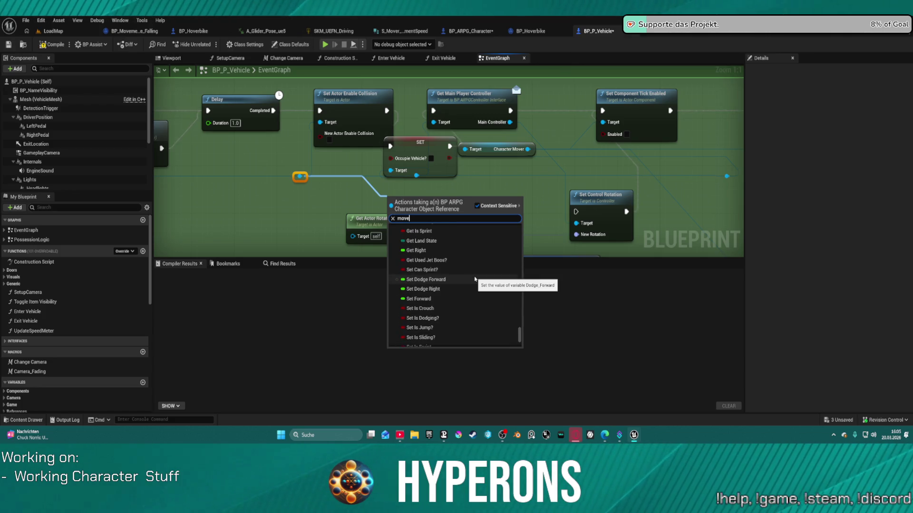
{"action": "scroll", "coordinate": [475, 279], "scroll_direction": "up", "scroll_amount": 1}
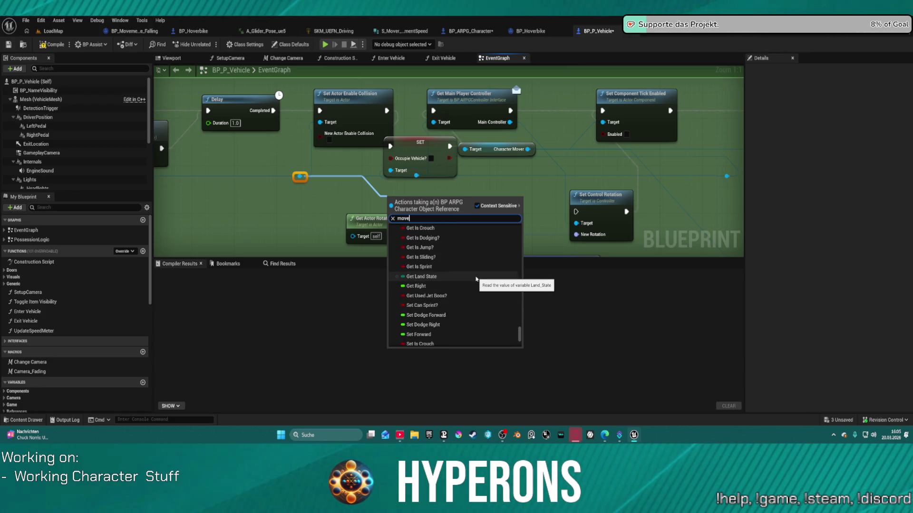
{"action": "scroll", "coordinate": [476, 279], "scroll_direction": "up", "scroll_amount": 1}
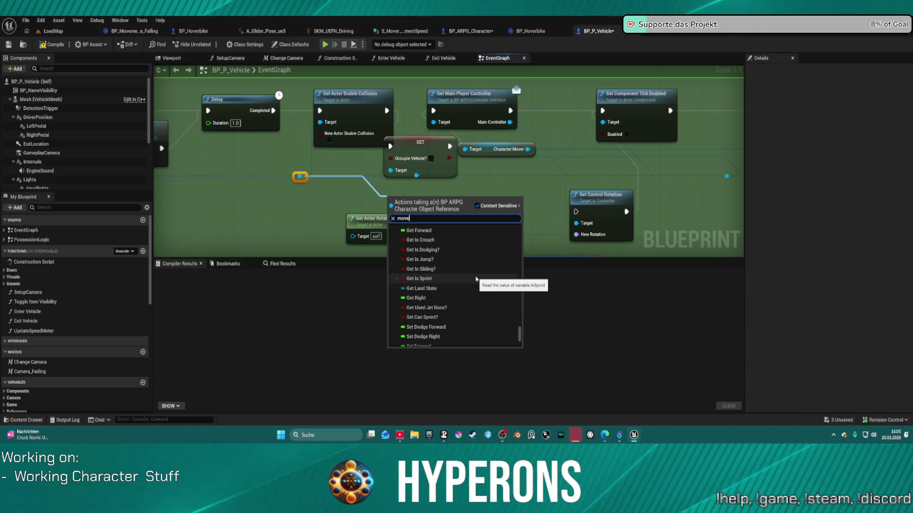
{"action": "scroll", "coordinate": [476, 279], "scroll_direction": "up", "scroll_amount": 2}
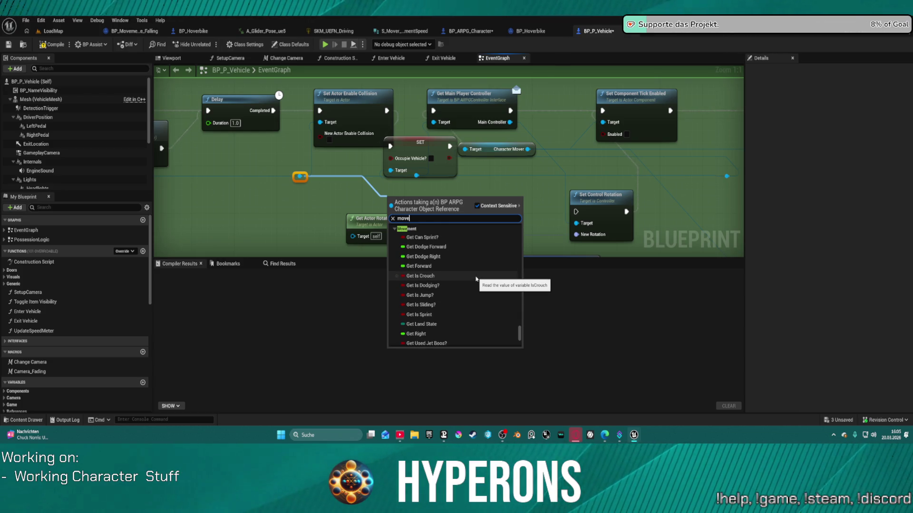
{"action": "scroll", "coordinate": [476, 279], "scroll_direction": "up", "scroll_amount": 2}
{"action": "scroll", "coordinate": [476, 279], "scroll_direction": "down", "scroll_amount": 5}
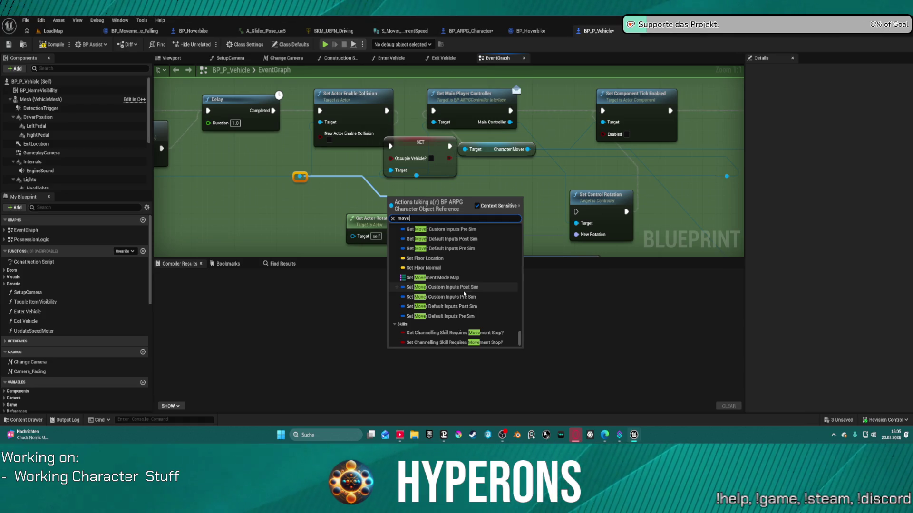
{"action": "left_click", "coordinate": [463, 291]}
{"action": "left_click_drag", "start_coordinate": [445, 208], "coordinate": [503, 195]}
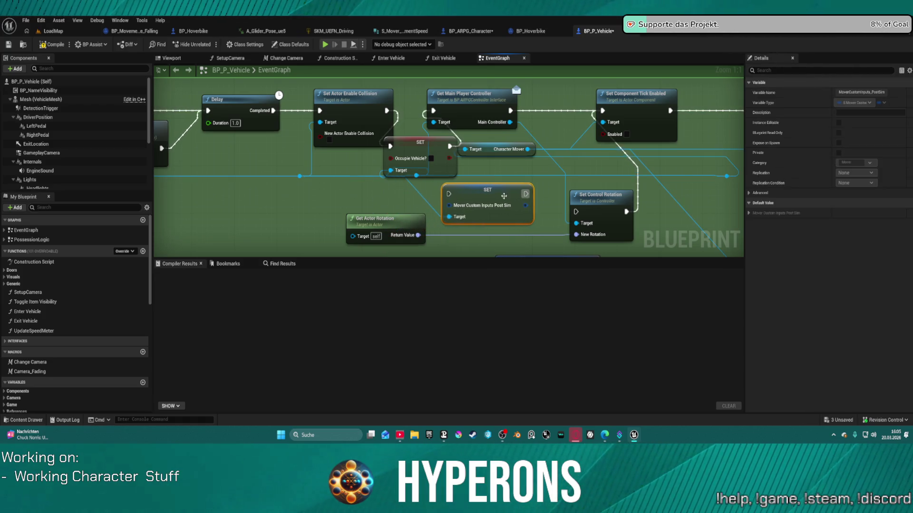
Add a Get Mover Custom Inputs Post Sim node via 'get post', left of the Set members node.
{"action": "left_click_drag", "start_coordinate": [541, 253], "coordinate": [506, 147]}
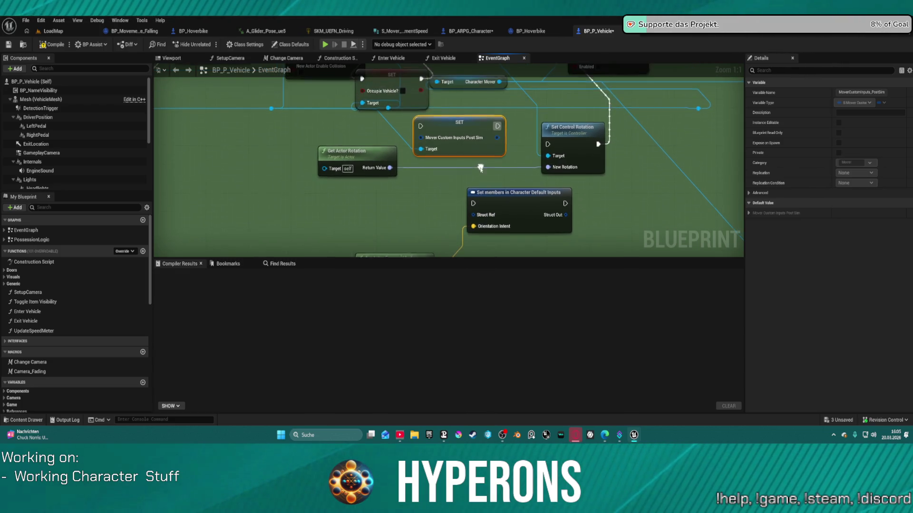
{"action": "left_click_drag", "start_coordinate": [476, 117], "coordinate": [482, 156]}
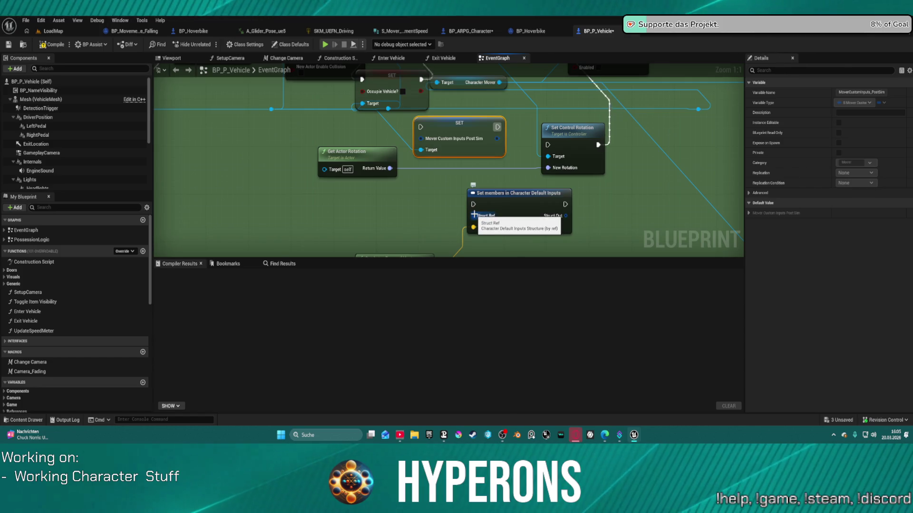
{"action": "left_click_drag", "start_coordinate": [474, 214], "coordinate": [476, 207]}
{"action": "left_click_drag", "start_coordinate": [271, 110], "coordinate": [371, 214]}
{"action": "type", "text": "get p"}
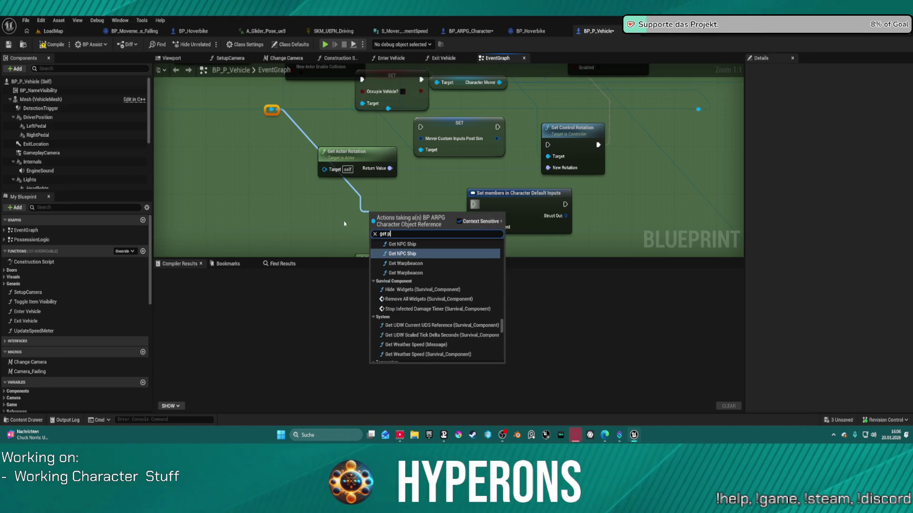
{"action": "type", "text": "ost"}
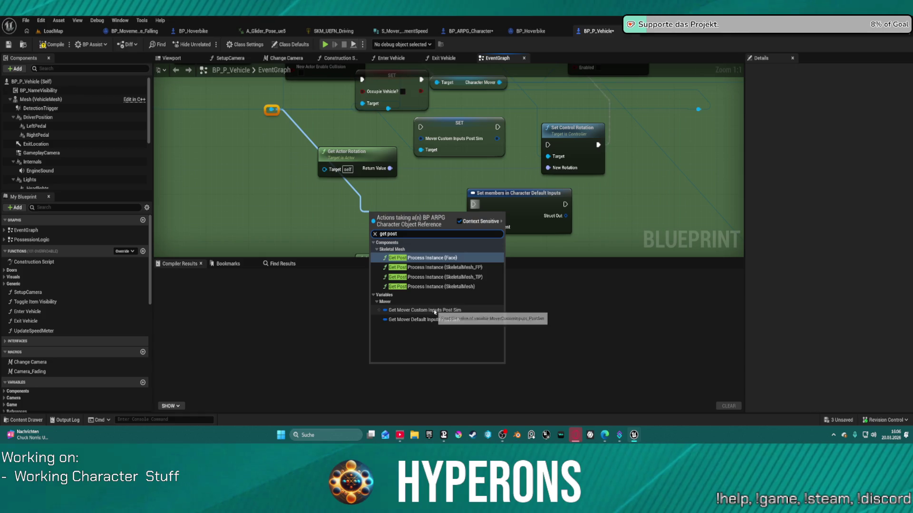
{"action": "left_click", "coordinate": [424, 310]}
{"action": "right_click", "coordinate": [462, 214]}
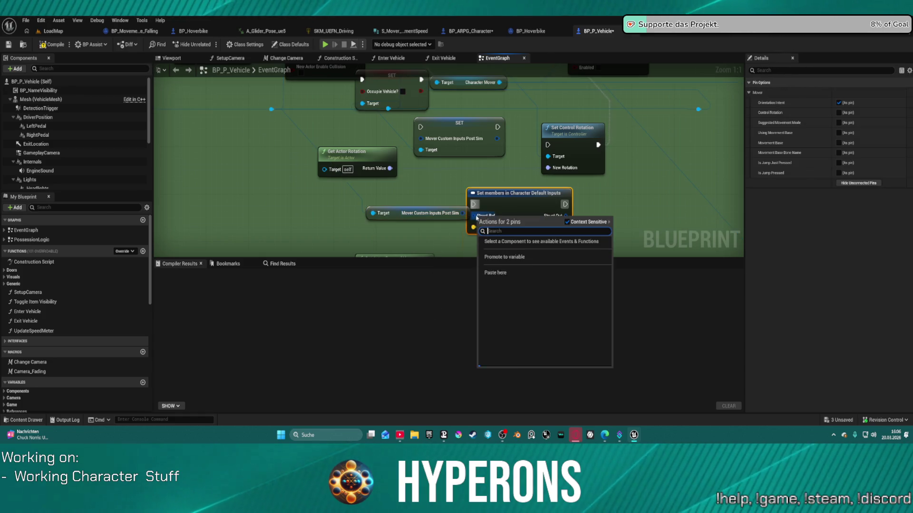
{"action": "left_click_drag", "start_coordinate": [397, 218], "coordinate": [338, 225]}
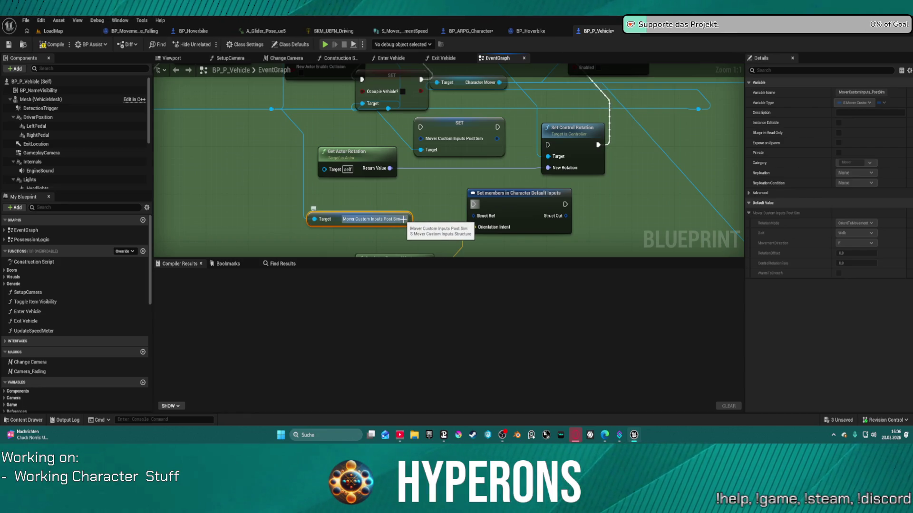
{"action": "left_click", "coordinate": [470, 31]}
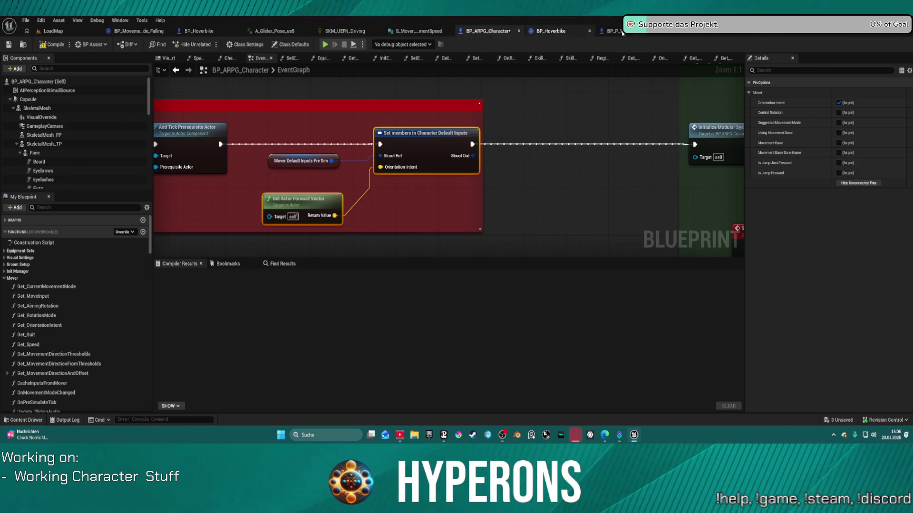
Check the BP_Hoverbike Generate Move graph, then return to the BP_P_Vehicle event graph.
{"action": "left_click", "coordinate": [576, 31]}
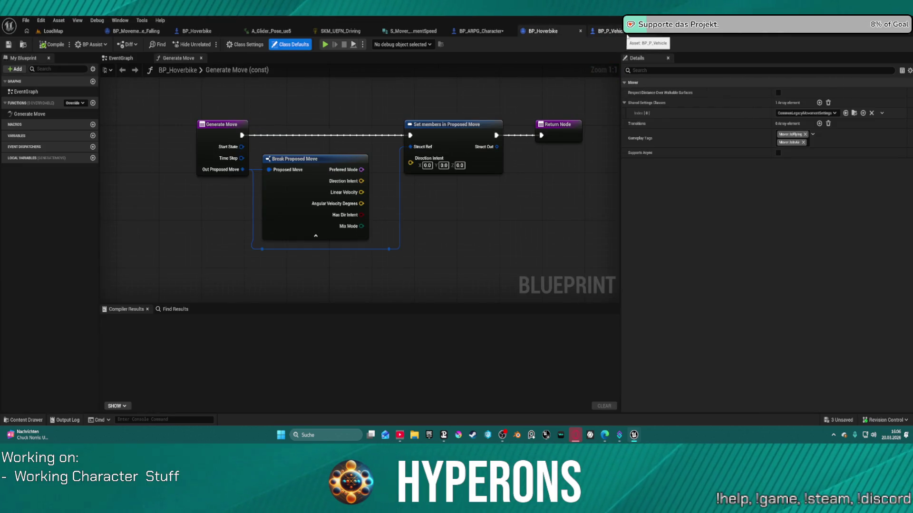
{"action": "left_click", "coordinate": [609, 32]}
{"action": "left_click", "coordinate": [551, 32]}
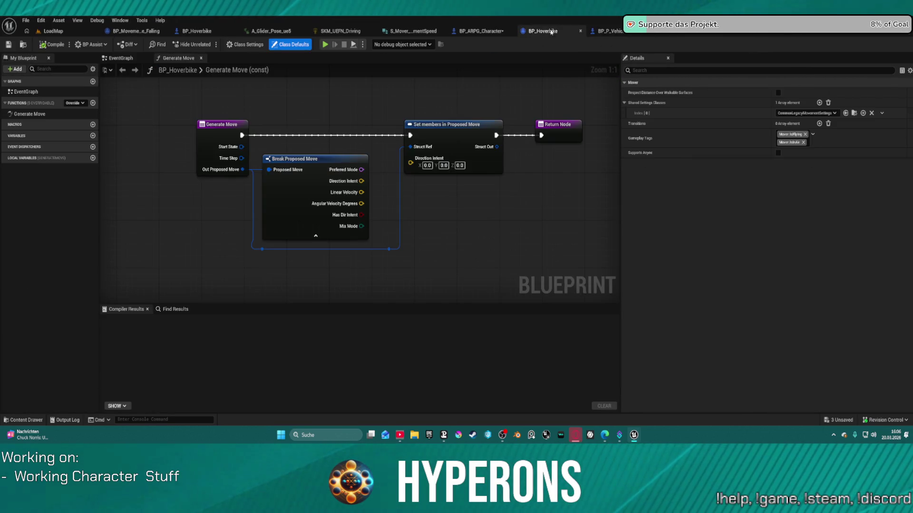
{"action": "left_click", "coordinate": [603, 32]}
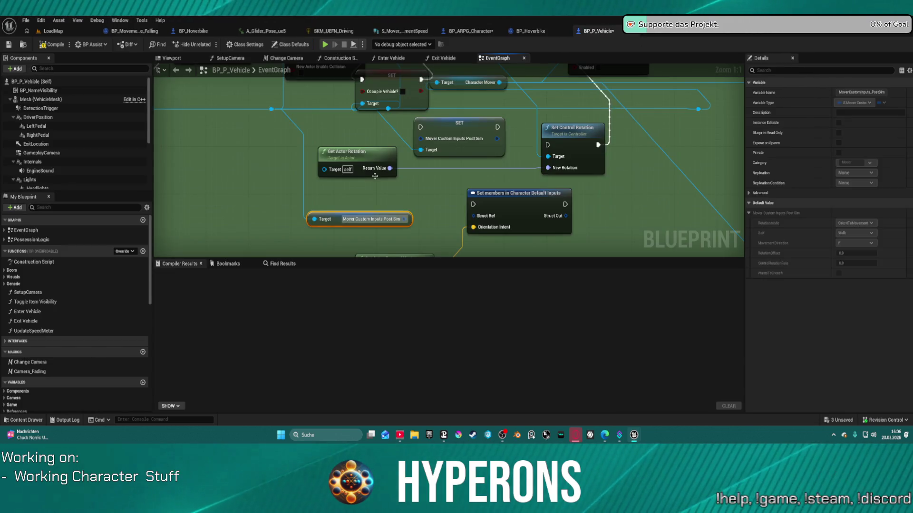
Add a Get Mover Default Inputs Post Sim node and wire it into the Set members Struct Ref.
{"action": "left_click_drag", "start_coordinate": [272, 109], "coordinate": [282, 191]}
{"action": "type", "text": "move"}
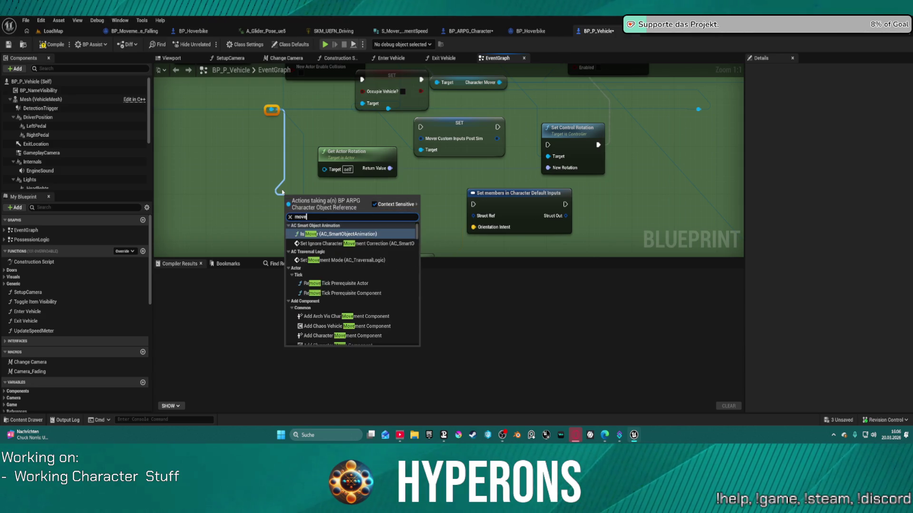
{"action": "type", "text": "r input"}
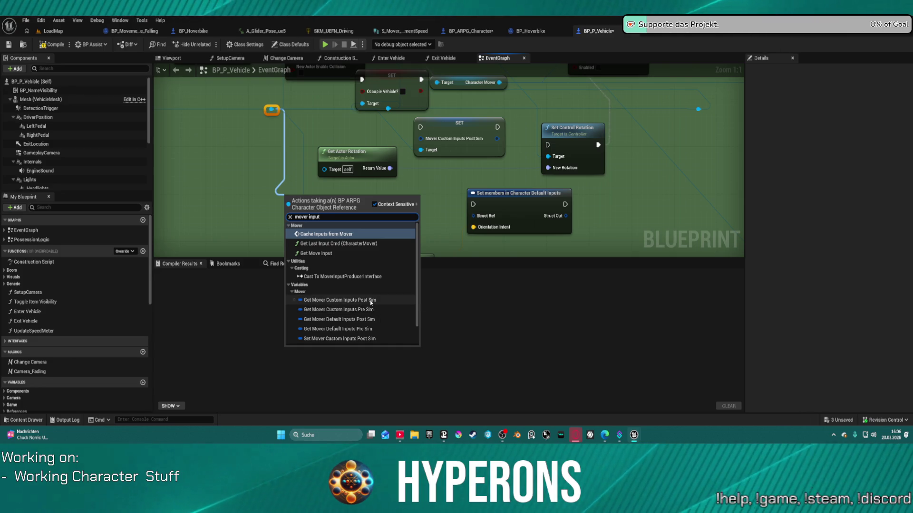
{"action": "scroll", "coordinate": [394, 282], "scroll_direction": "down", "scroll_amount": 2}
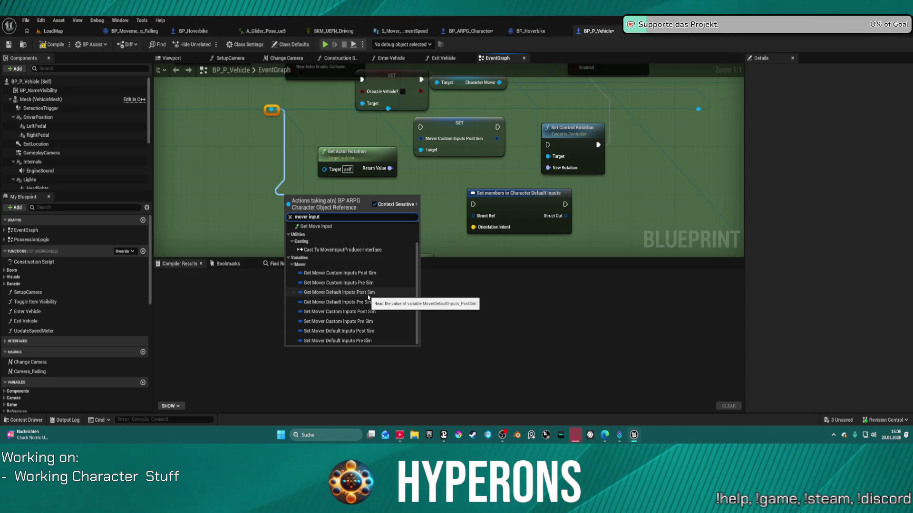
{"action": "left_click", "coordinate": [368, 295]}
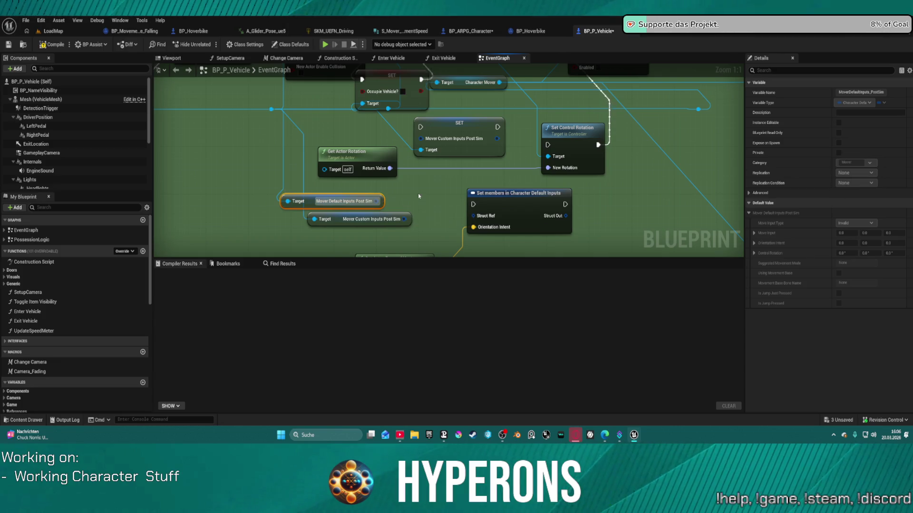
{"action": "mouse_move", "coordinate": [377, 201]}
{"action": "left_mouse_down"}
{"action": "mouse_move", "coordinate": [447, 201]}
{"action": "mouse_move", "coordinate": [480, 226]}
{"action": "mouse_move", "coordinate": [476, 157]}
{"action": "mouse_move", "coordinate": [489, 100]}
{"action": "mouse_move", "coordinate": [439, 219]}
{"action": "mouse_move", "coordinate": [368, 157]}
{"action": "mouse_move", "coordinate": [401, 155]}
{"action": "mouse_move", "coordinate": [390, 170]}
{"action": "mouse_move", "coordinate": [428, 147]}
{"action": "left_mouse_up"}
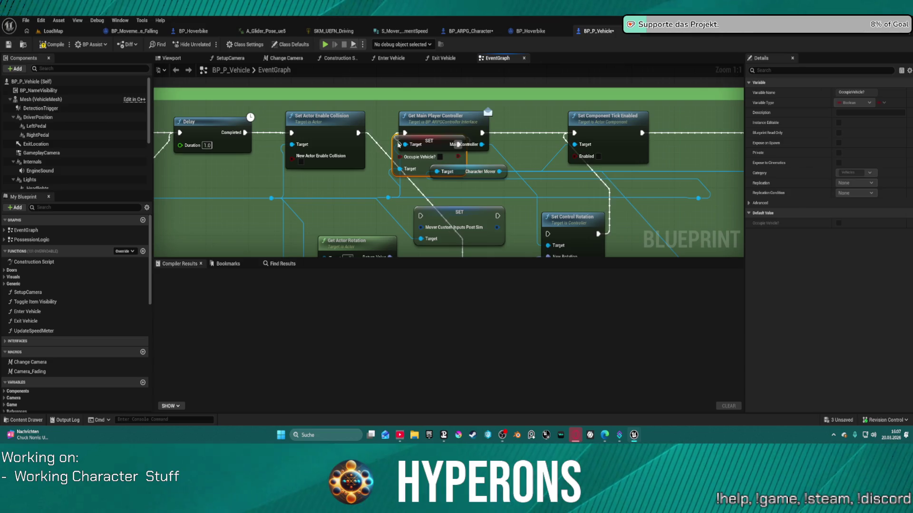
Try deleting the Mover Custom Inputs Post Sim SET node, then undo the deletion.
{"action": "left_click_drag", "start_coordinate": [461, 195], "coordinate": [355, 96]}
{"action": "left_click", "coordinate": [480, 236]}
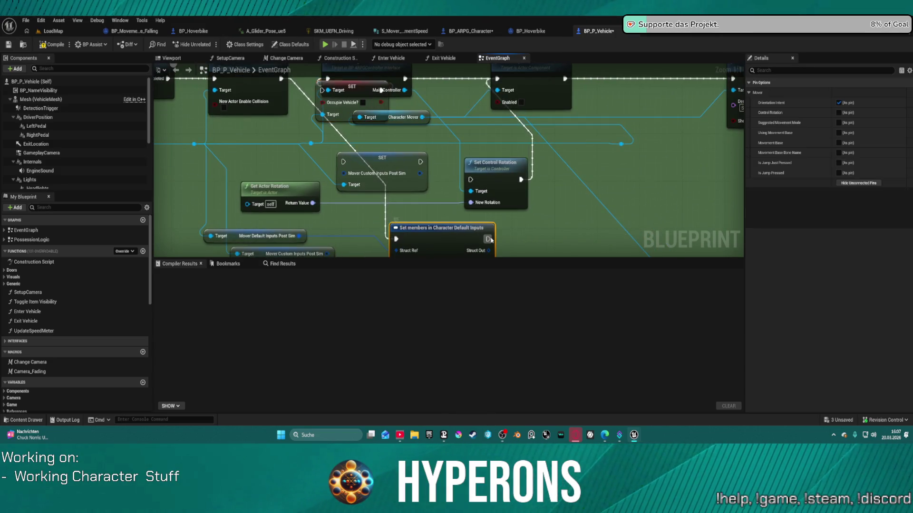
{"action": "mouse_move", "coordinate": [487, 238]}
{"action": "left_mouse_down"}
{"action": "mouse_move", "coordinate": [497, 247]}
{"action": "mouse_move", "coordinate": [323, 90]}
{"action": "left_mouse_up"}
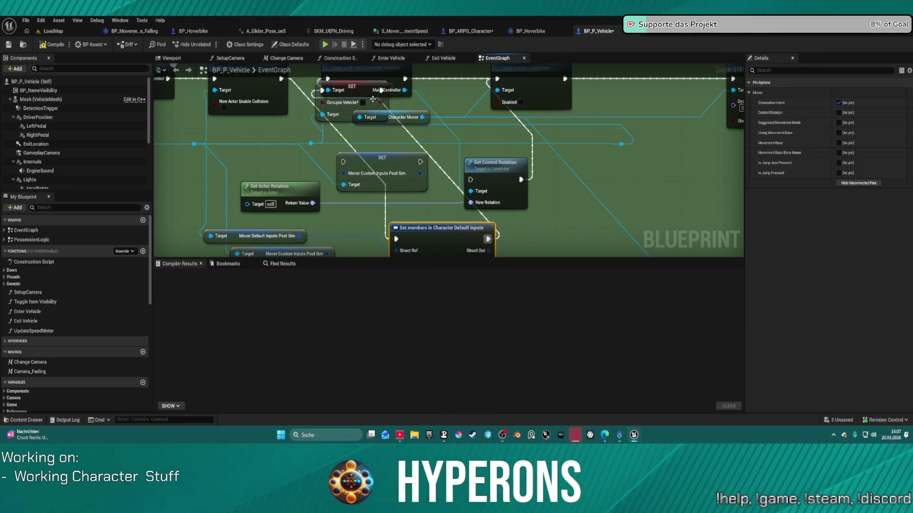
{"action": "left_click", "coordinate": [398, 158]}
{"action": "key", "text": "Delete"}
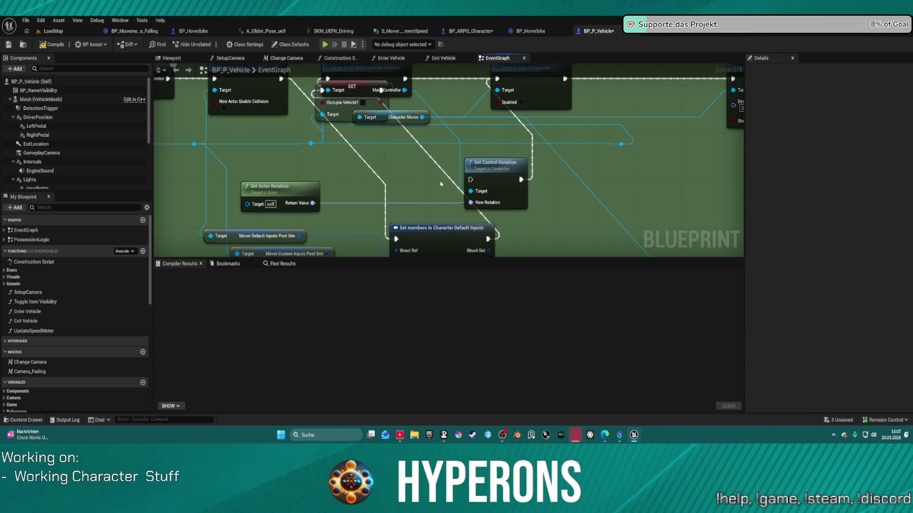
{"action": "left_click_drag", "start_coordinate": [431, 174], "coordinate": [425, 114]}
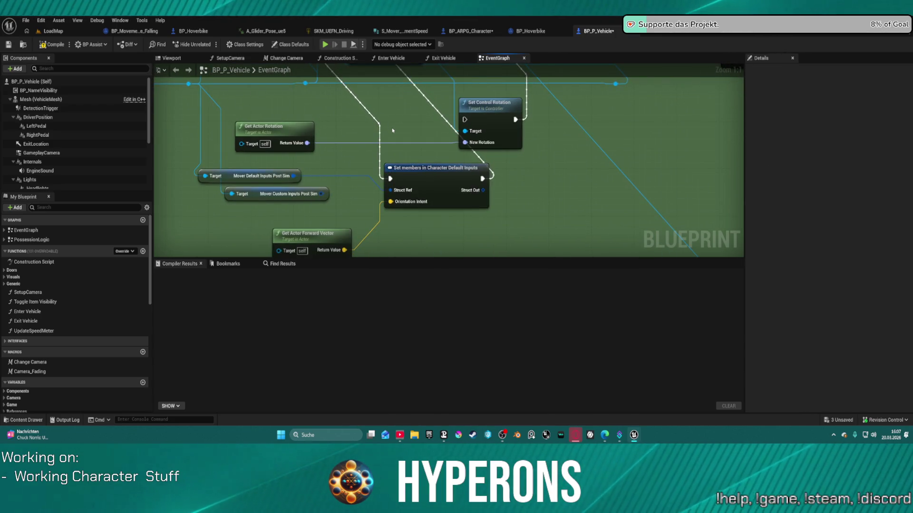
{"action": "key", "text": "ctrl+z"}
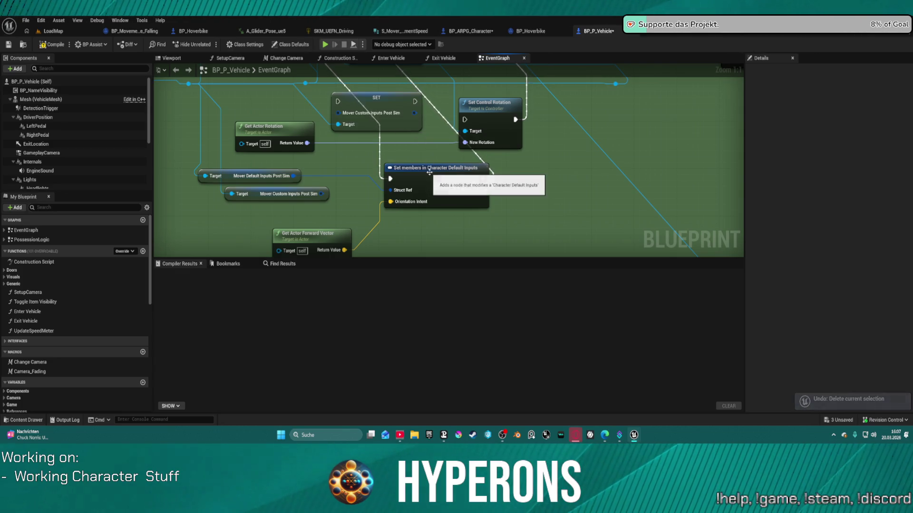
Line up the Set members node and delete the Mover Custom Inputs Post Sim SET node.
{"action": "left_click", "coordinate": [441, 183]}
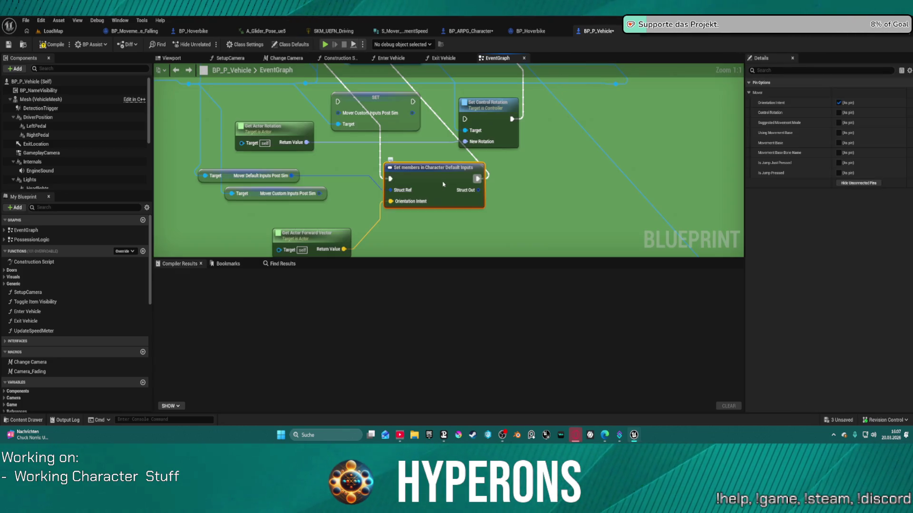
{"action": "key", "text": "f"}
{"action": "left_click", "coordinate": [405, 175]}
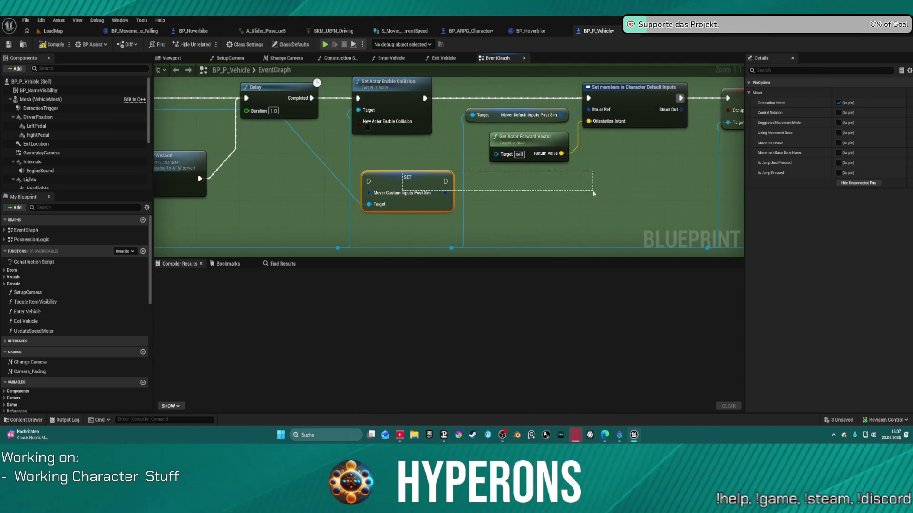
{"action": "mouse_move", "coordinate": [681, 110]}
{"action": "left_mouse_down"}
{"action": "mouse_move", "coordinate": [666, 142]}
{"action": "mouse_move", "coordinate": [370, 195]}
{"action": "left_mouse_up"}
{"action": "left_click", "coordinate": [403, 172]}
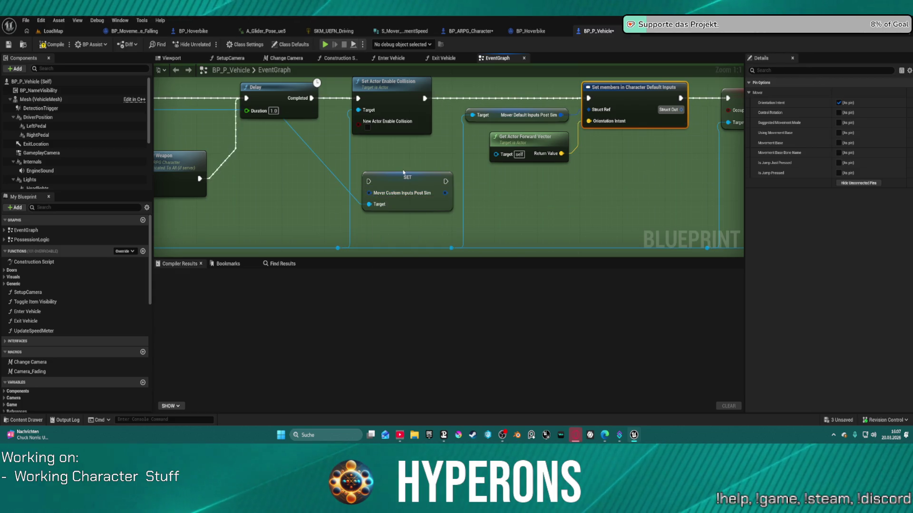
{"action": "left_click", "coordinate": [440, 187]}
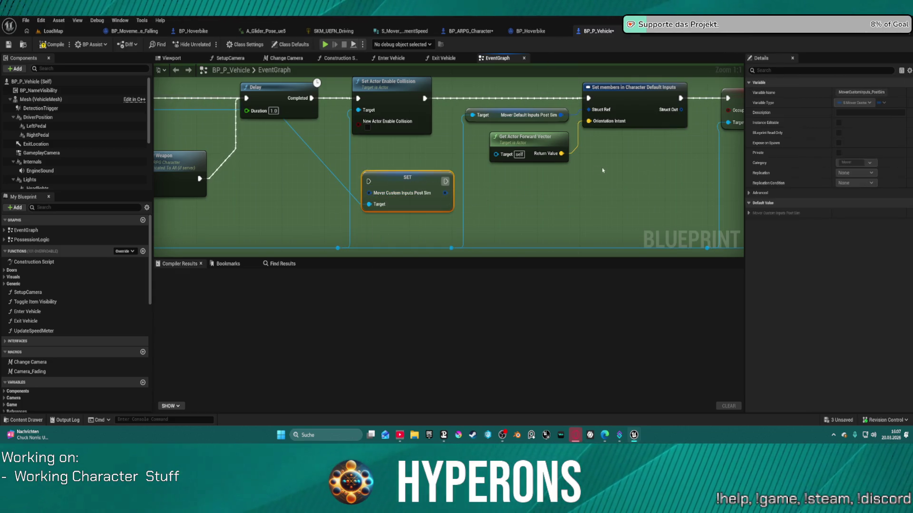
{"action": "key", "text": "Delete"}
From the reroute knot, search 'mover' and place a SET Mover Default Inputs Pre Sim node.
{"action": "left_click_drag", "start_coordinate": [454, 248], "coordinate": [505, 198]}
{"action": "type", "text": "delt"}
{"action": "key", "text": "BackSpace"}
{"action": "key", "text": "BackSpace"}
{"action": "type", "text": "f"}
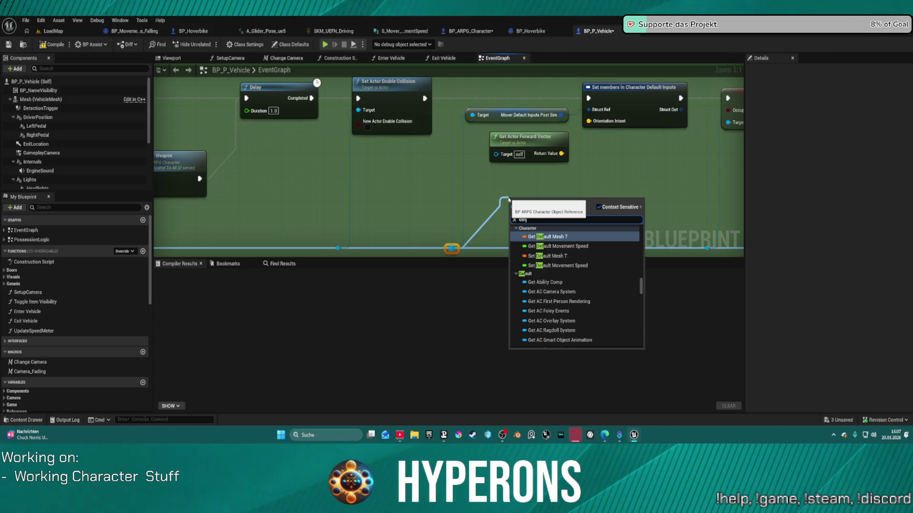
{"action": "scroll", "coordinate": [605, 311], "scroll_direction": "down", "scroll_amount": 10}
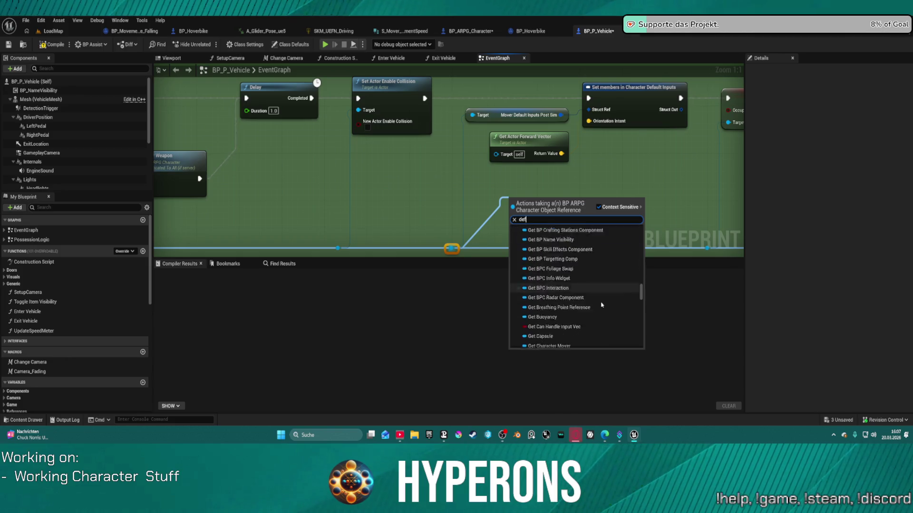
{"action": "scroll", "coordinate": [605, 310], "scroll_direction": "up", "scroll_amount": 10}
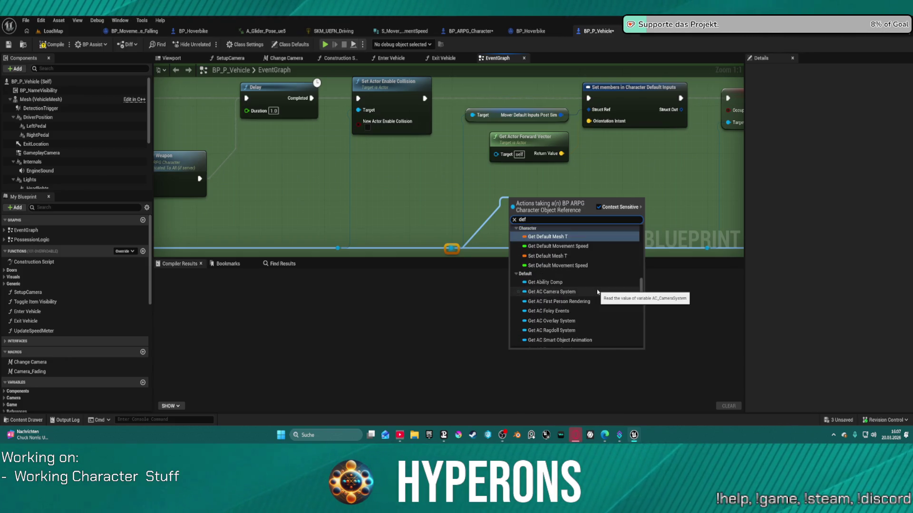
{"action": "type", "text": " mover"}
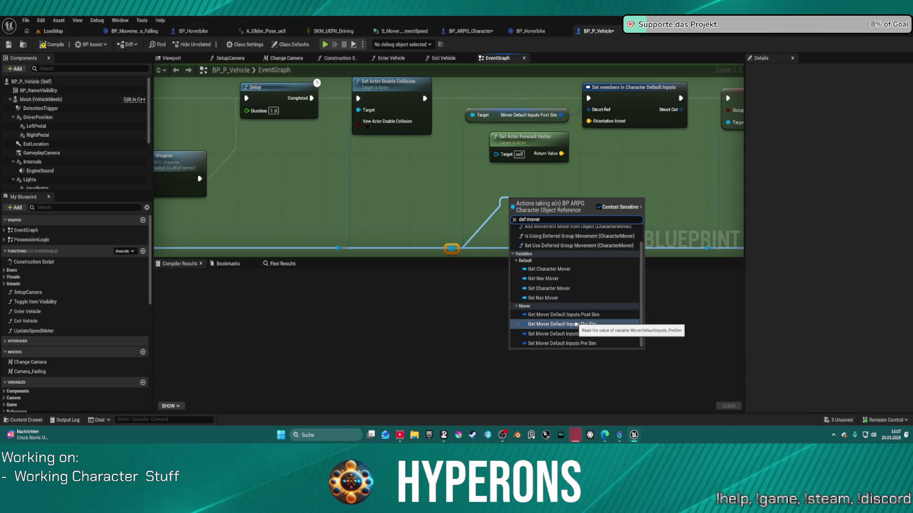
{"action": "left_click", "coordinate": [575, 343]}
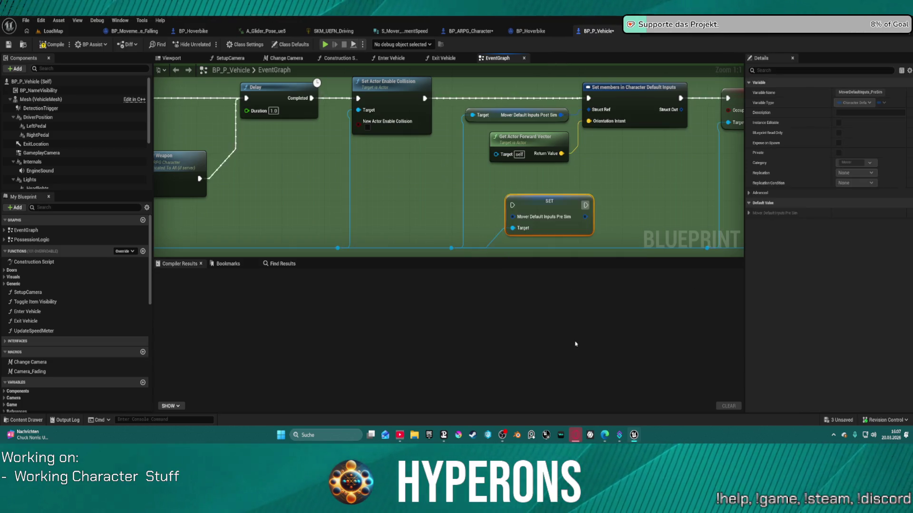
Feed Struct Out into the Pre Sim SET, chain it into Occupy Vehicle?, and compile.
{"action": "left_click_drag", "start_coordinate": [597, 154], "coordinate": [472, 129]}
{"action": "mouse_move", "coordinate": [554, 86]}
{"action": "left_mouse_down"}
{"action": "mouse_move", "coordinate": [463, 179]}
{"action": "mouse_move", "coordinate": [388, 192]}
{"action": "mouse_move", "coordinate": [566, 81]}
{"action": "mouse_move", "coordinate": [556, 169]}
{"action": "left_mouse_up"}
{"action": "left_click_drag", "start_coordinate": [599, 196], "coordinate": [593, 104]}
{"action": "left_click_drag", "start_coordinate": [455, 183], "coordinate": [598, 79]}
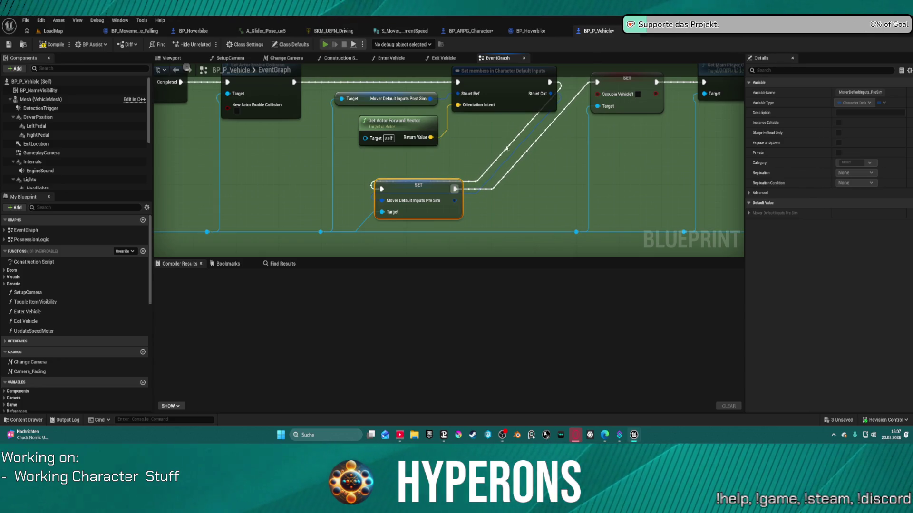
{"action": "key", "text": "F7"}
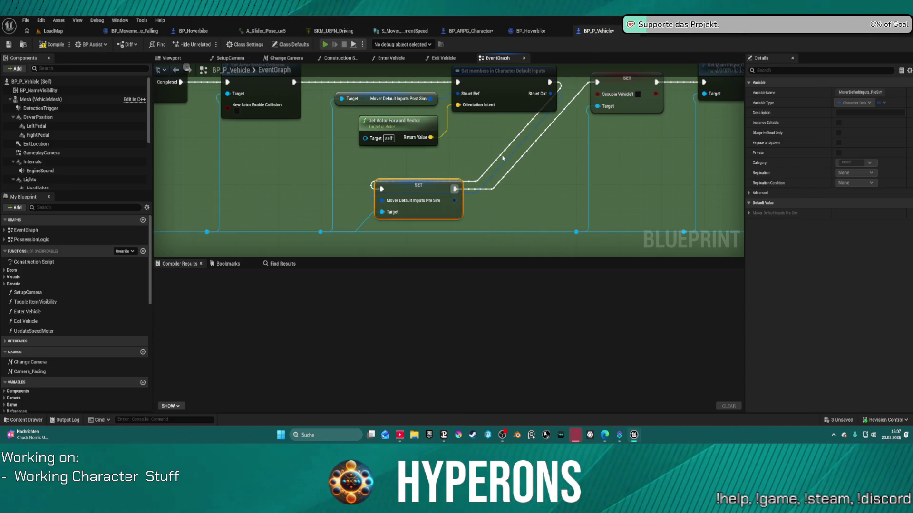
Play-test despite errors: walk to the hoverbike, enter with E, drive forward, then stop.
{"action": "key", "text": "alt+p"}
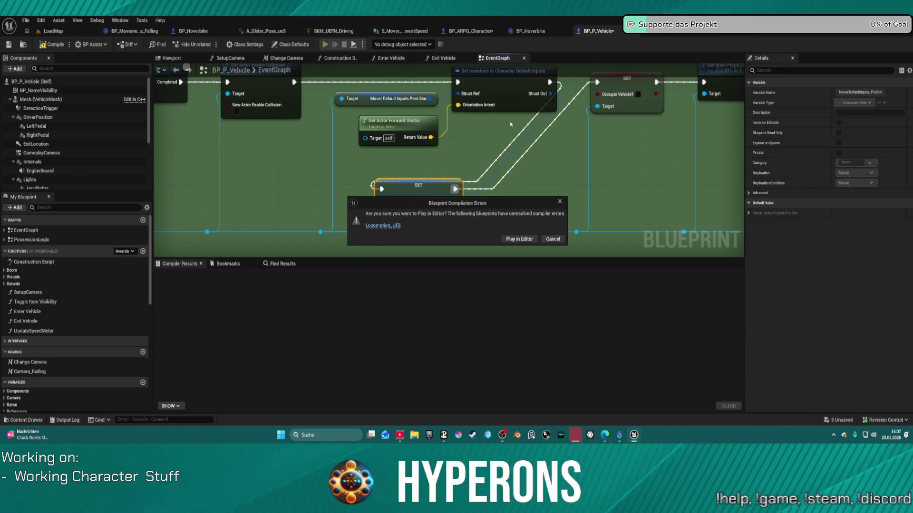
{"action": "left_click", "coordinate": [522, 240]}
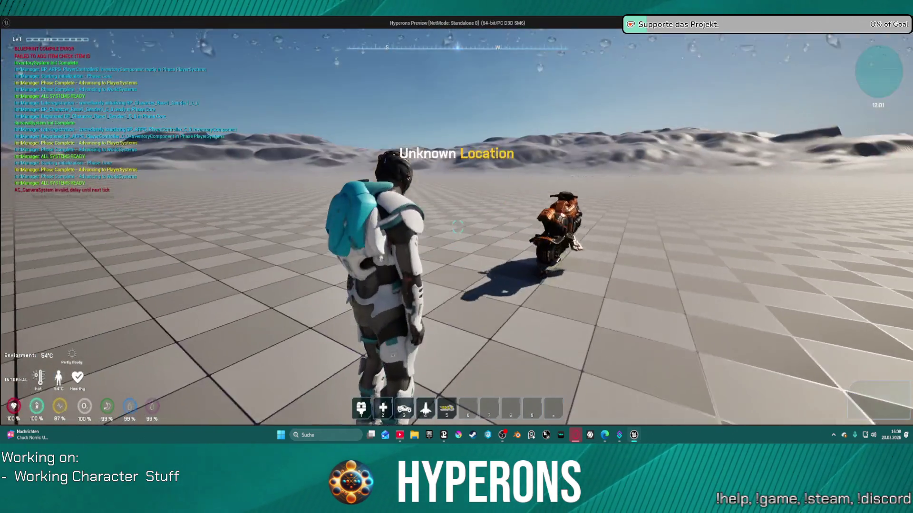
{"action": "key", "text": "w"}
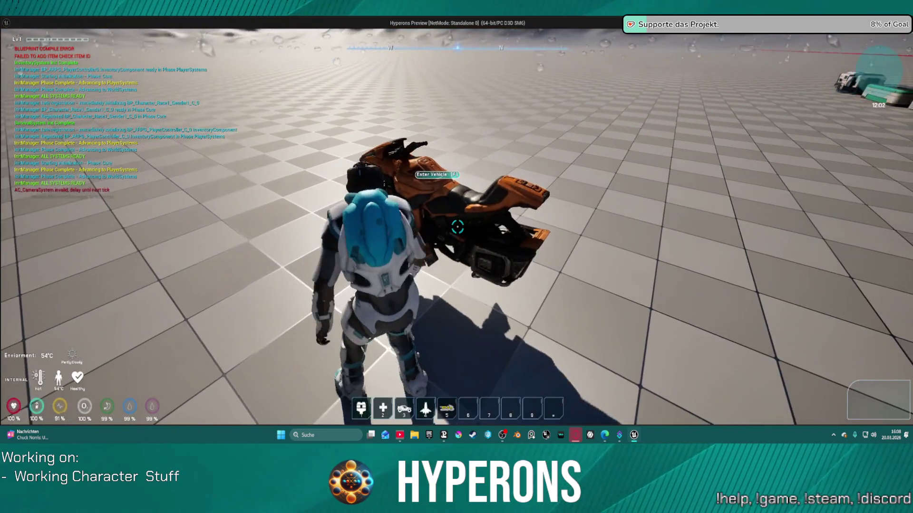
{"action": "key", "text": "e"}
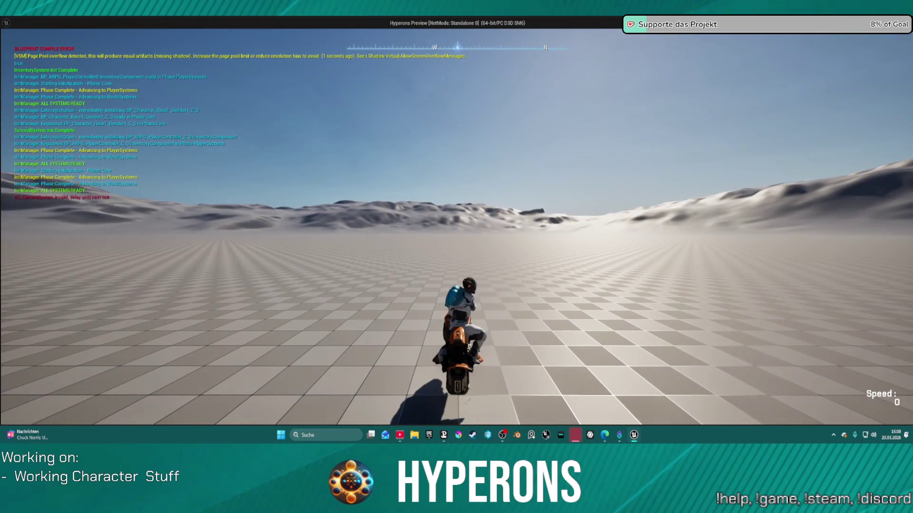
{"action": "key", "text": "w"}
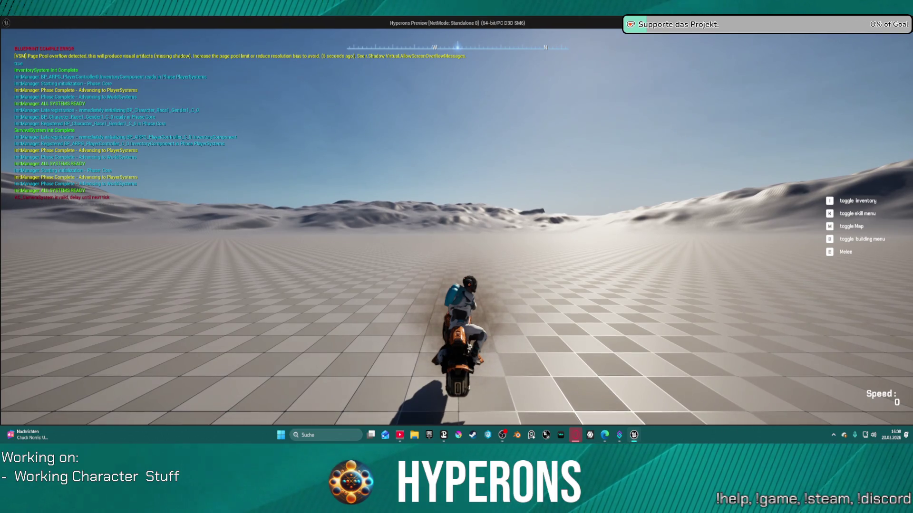
{"action": "key", "text": "Escape"}
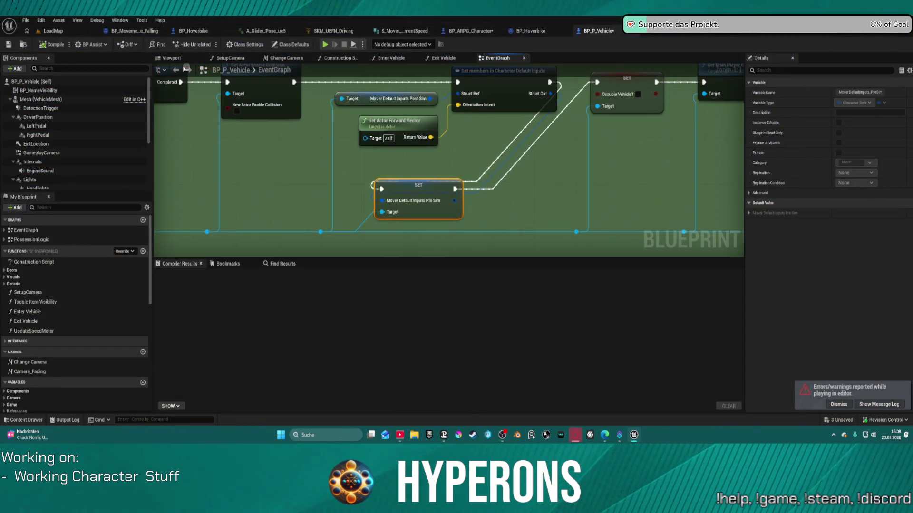
Switch to the BP_ARPG_Character blueprint and show its Viewport with the character mesh.
{"action": "left_click", "coordinate": [468, 32]}
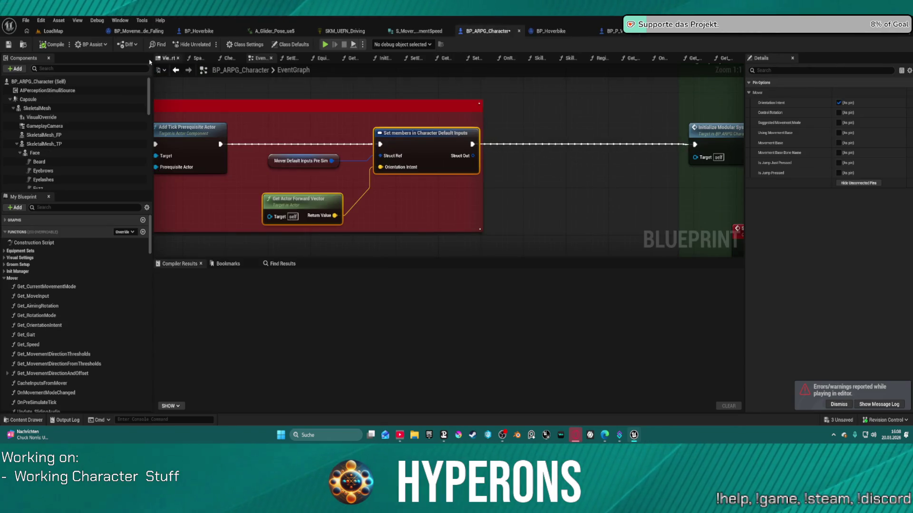
{"action": "left_click", "coordinate": [169, 58]}
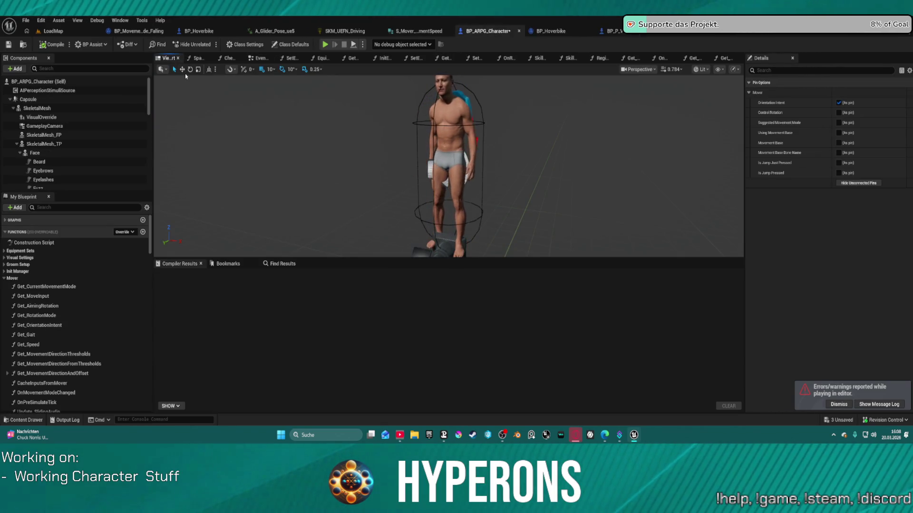
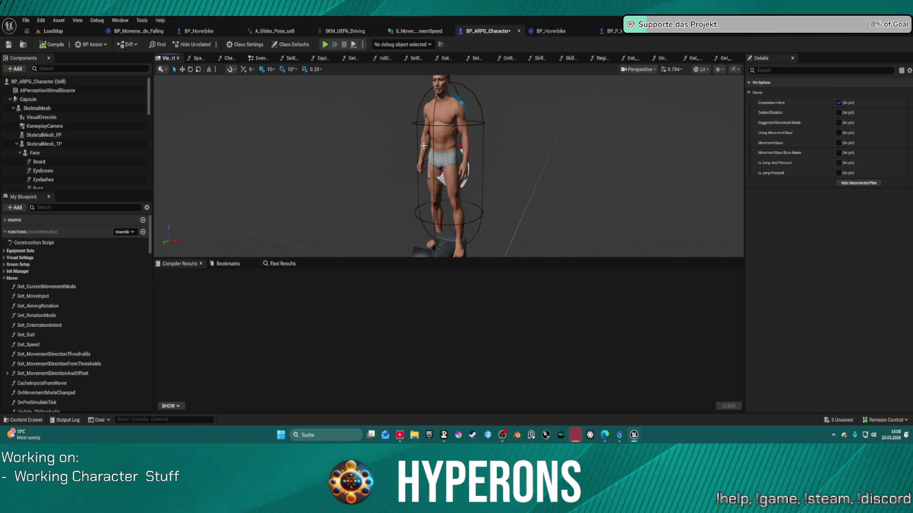
Look over the BP_ARPG_Character up close, then bring up BP_Hoverbike's Generate Move graph.
{"action": "scroll", "coordinate": [507, 122], "scroll_direction": "up", "scroll_amount": 5}
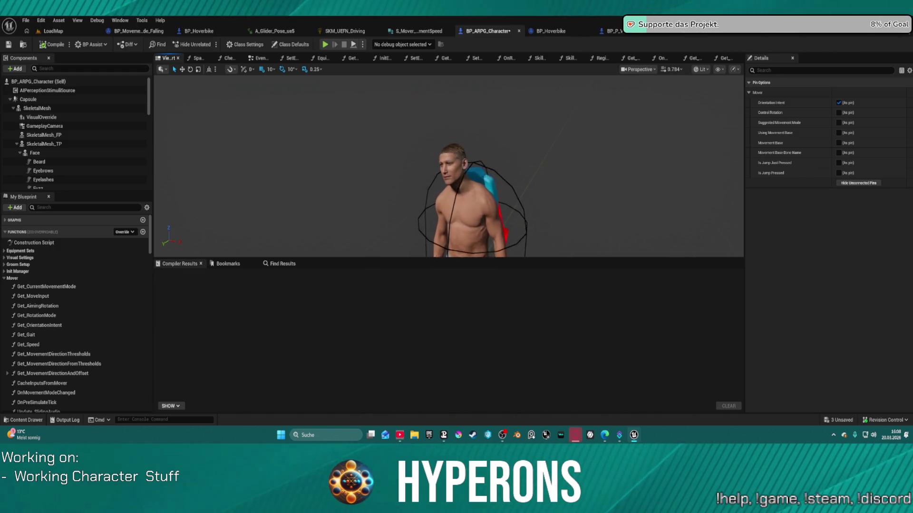
{"action": "scroll", "coordinate": [507, 122], "scroll_direction": "up", "scroll_amount": 5}
{"action": "scroll", "coordinate": [505, 131], "scroll_direction": "down", "scroll_amount": 5}
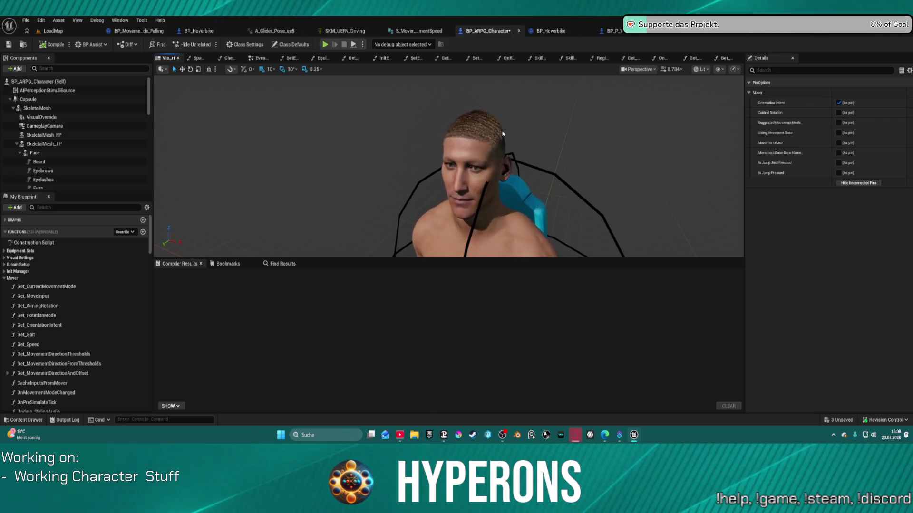
{"action": "left_click_drag", "start_coordinate": [503, 134], "coordinate": [503, 97]}
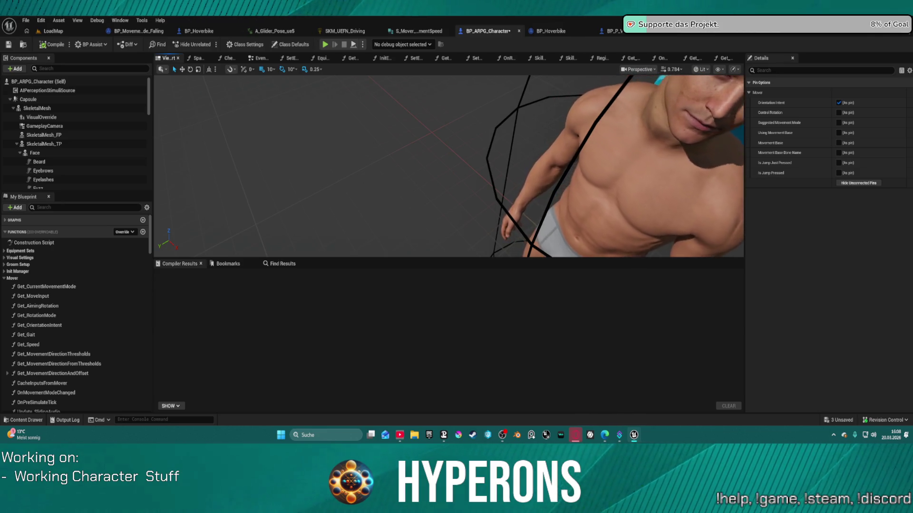
{"action": "scroll", "coordinate": [70, 363], "scroll_direction": "down", "scroll_amount": 3}
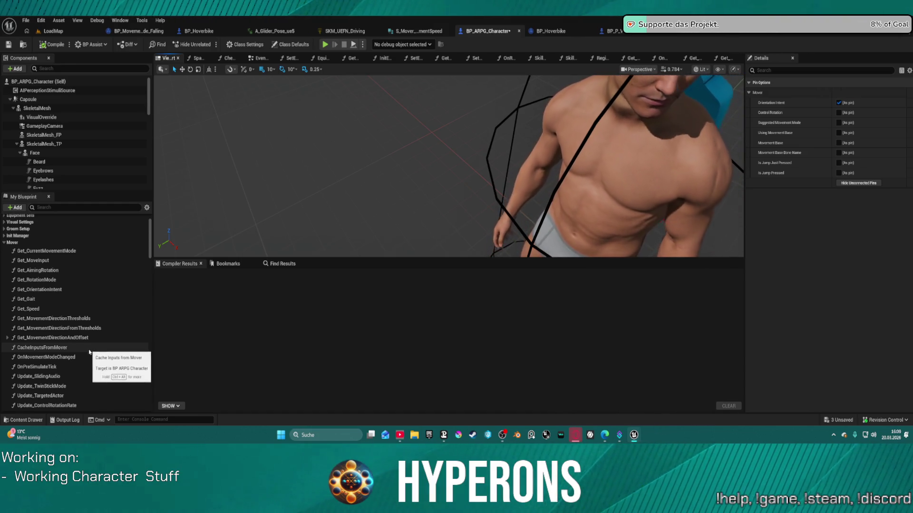
{"action": "scroll", "coordinate": [82, 368], "scroll_direction": "down", "scroll_amount": 3}
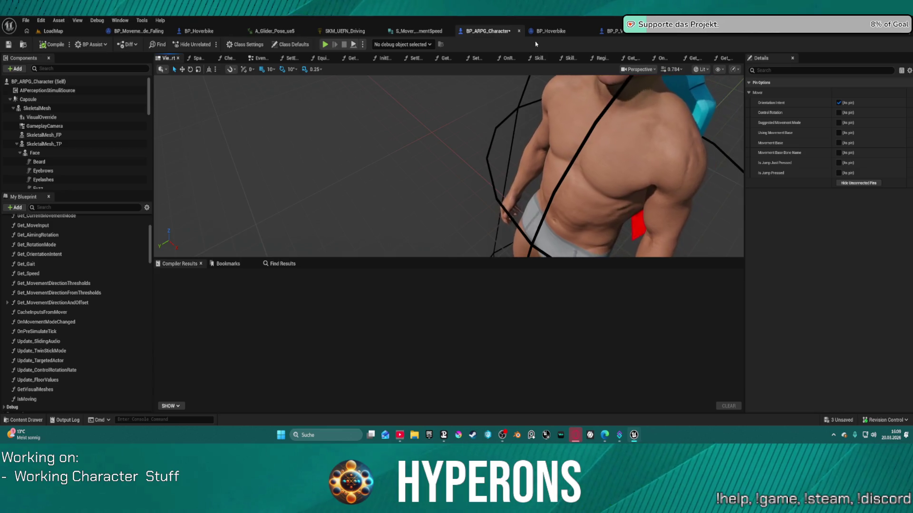
{"action": "left_click", "coordinate": [554, 31]}
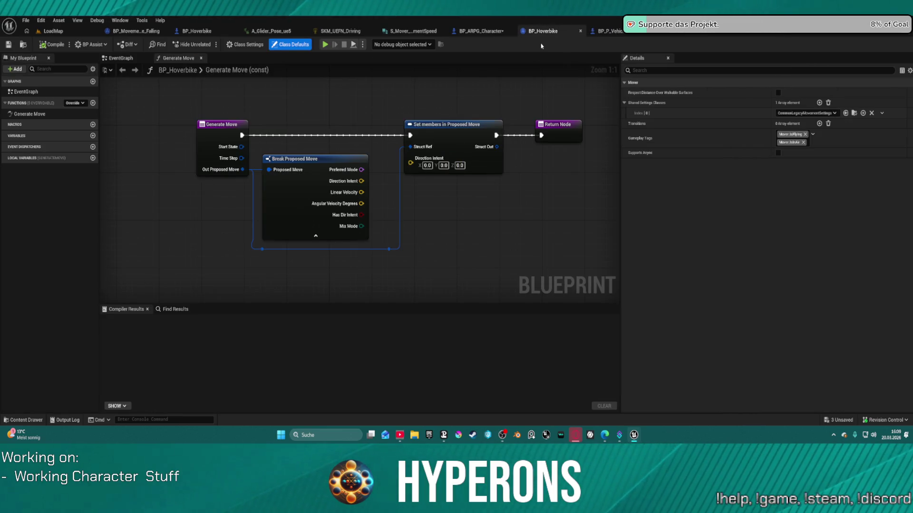
In BP_P_Vehicle's EventGraph, add a reroute node on the blue wire near the SET node.
{"action": "left_click", "coordinate": [611, 32]}
{"action": "mouse_move", "coordinate": [453, 139]}
{"action": "left_mouse_down"}
{"action": "mouse_move", "coordinate": [396, 153]}
{"action": "mouse_move", "coordinate": [372, 190]}
{"action": "mouse_move", "coordinate": [367, 149]}
{"action": "mouse_move", "coordinate": [450, 150]}
{"action": "left_mouse_up"}
{"action": "mouse_move", "coordinate": [455, 150]}
{"action": "left_mouse_down"}
{"action": "mouse_move", "coordinate": [420, 149]}
{"action": "mouse_move", "coordinate": [463, 154]}
{"action": "left_mouse_up"}
{"action": "double_click", "coordinate": [358, 200]}
Drag wires from the reroute and search 'ca', then cancel and go back to BP_ARPG_Character.
{"action": "left_click_drag", "start_coordinate": [357, 200], "coordinate": [356, 128]}
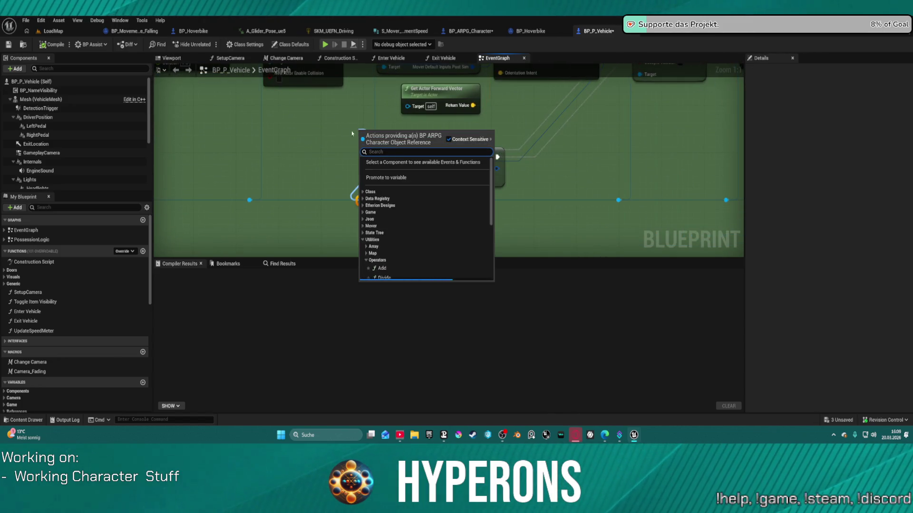
{"action": "key", "text": "Escape"}
{"action": "left_click_drag", "start_coordinate": [250, 200], "coordinate": [322, 143]}
{"action": "type", "text": "ca"}
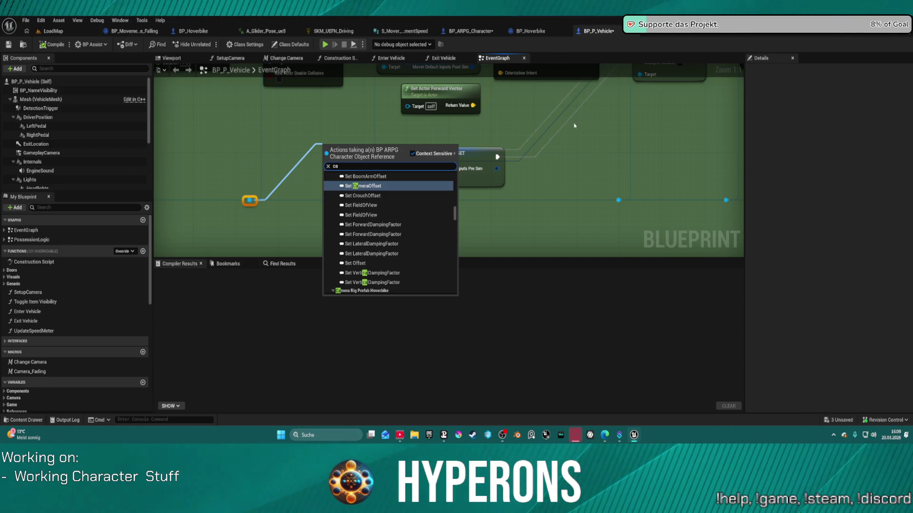
{"action": "key", "text": "Escape"}
{"action": "left_click", "coordinate": [470, 31]}
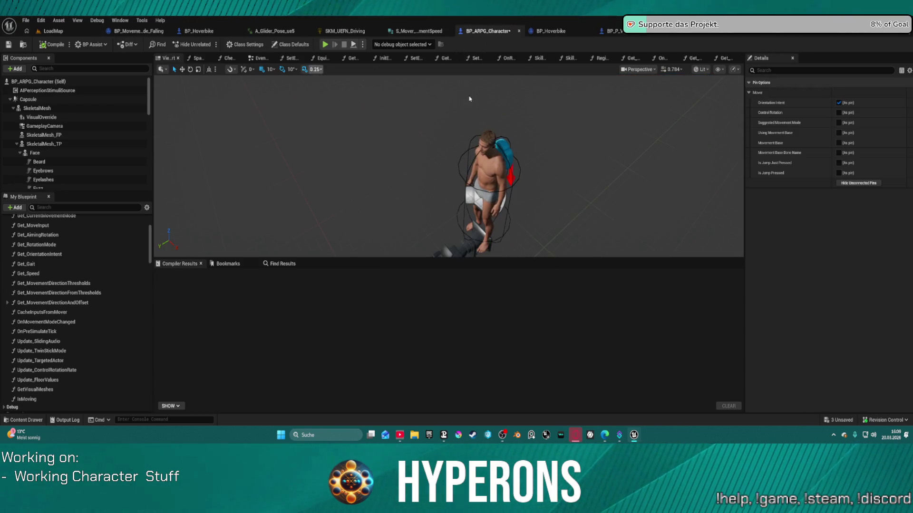
In BP_ARPG_Character's EventGraph, wire the Self node into Add Tick Prerequisite Actor's Prerequisite Actor input.
{"action": "left_click", "coordinate": [264, 59]}
{"action": "scroll", "coordinate": [388, 198], "scroll_direction": "down", "scroll_amount": 3}
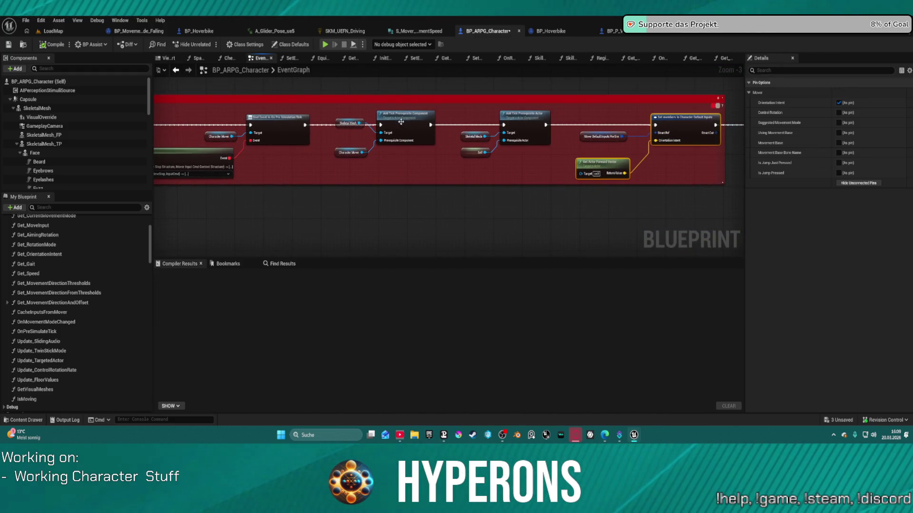
{"action": "scroll", "coordinate": [396, 128], "scroll_direction": "up", "scroll_amount": 3}
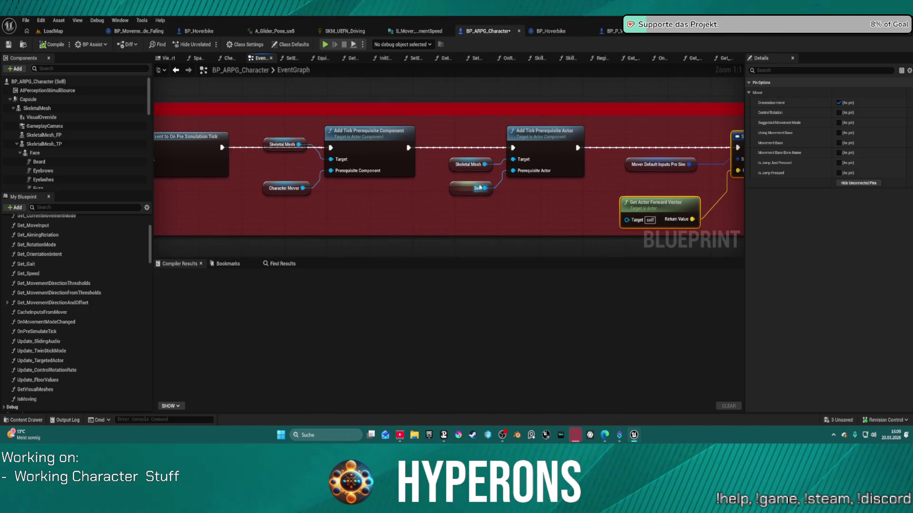
{"action": "left_click", "coordinate": [479, 188]}
{"action": "mouse_move", "coordinate": [485, 189]}
{"action": "left_mouse_down"}
{"action": "mouse_move", "coordinate": [468, 186]}
{"action": "mouse_move", "coordinate": [513, 171]}
{"action": "left_mouse_up"}
{"action": "key", "text": "Escape"}
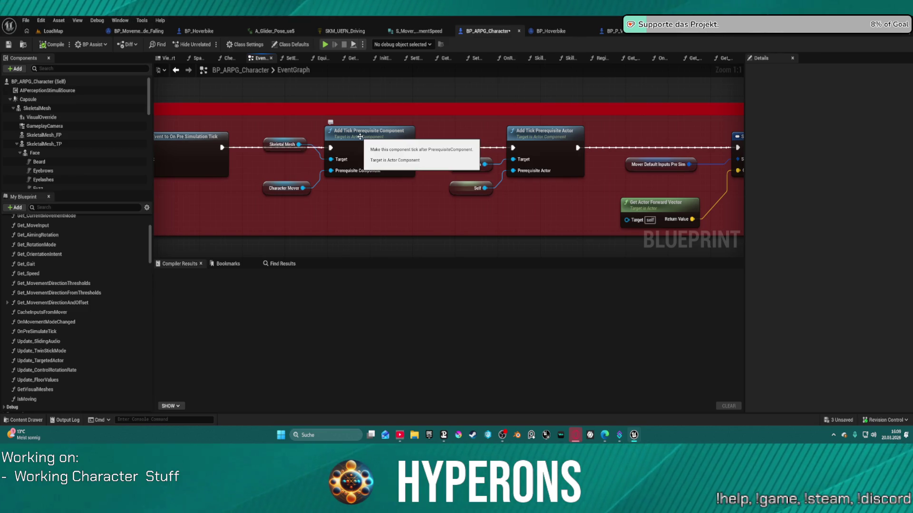
{"action": "left_click_drag", "start_coordinate": [572, 189], "coordinate": [489, 182]}
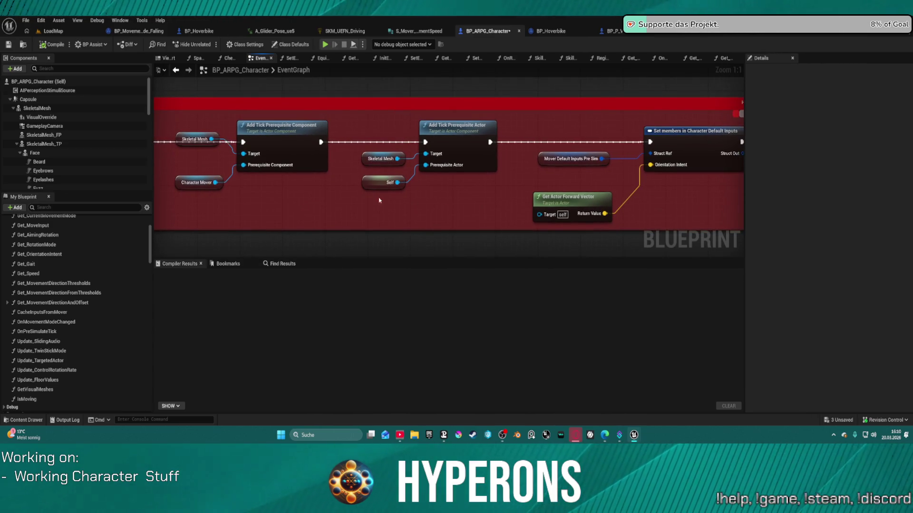
{"action": "mouse_move", "coordinate": [415, 199]}
{"action": "left_mouse_down"}
{"action": "mouse_move", "coordinate": [514, 185]}
{"action": "mouse_move", "coordinate": [458, 198]}
{"action": "mouse_move", "coordinate": [344, 200]}
{"action": "left_mouse_up"}
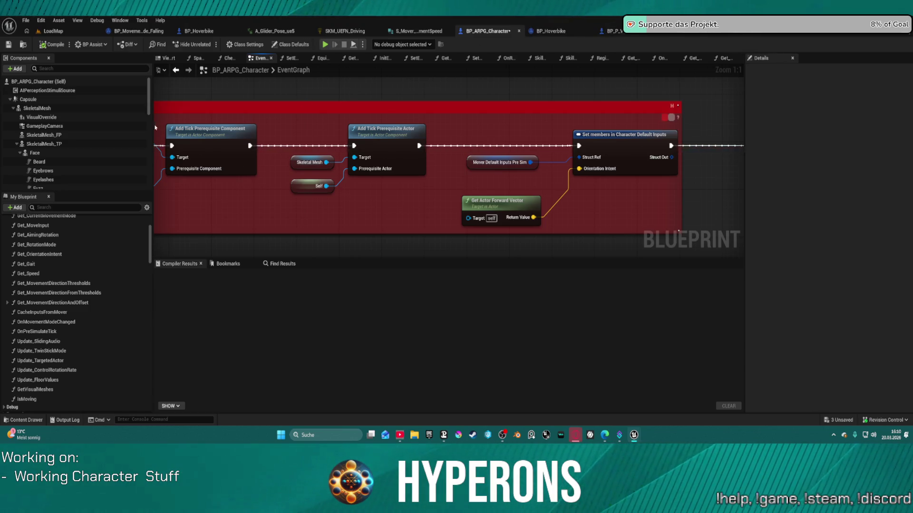
{"action": "scroll", "coordinate": [142, 114], "scroll_direction": "down", "scroll_amount": 5}
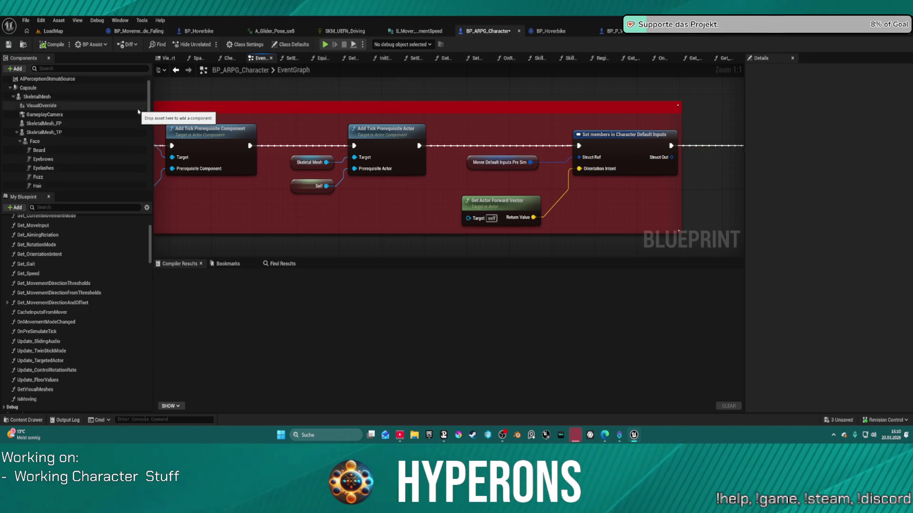
Enable Ignore Base Rotation on CharacterMover, then launch the standalone game past the compile errors.
{"action": "scroll", "coordinate": [76, 147], "scroll_direction": "down", "scroll_amount": 10}
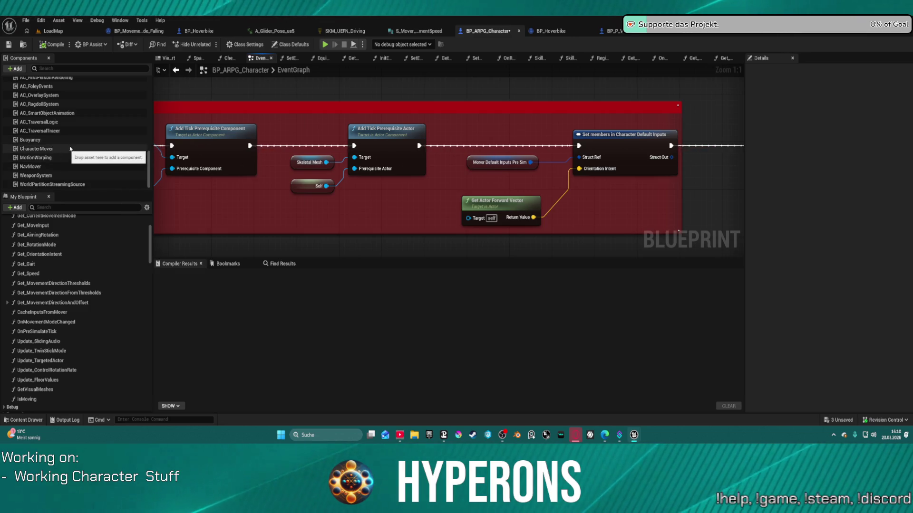
{"action": "left_click", "coordinate": [75, 149]}
{"action": "scroll", "coordinate": [801, 266], "scroll_direction": "down", "scroll_amount": 5}
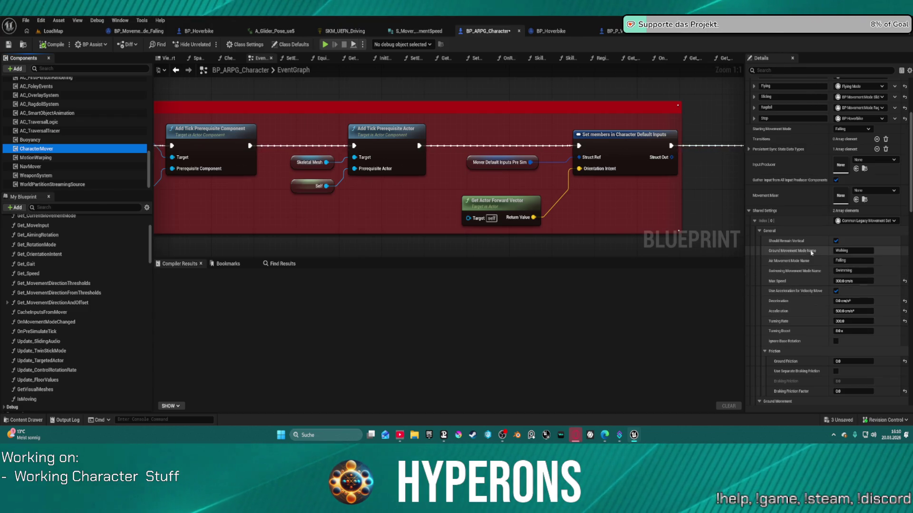
{"action": "scroll", "coordinate": [817, 290], "scroll_direction": "down", "scroll_amount": 2}
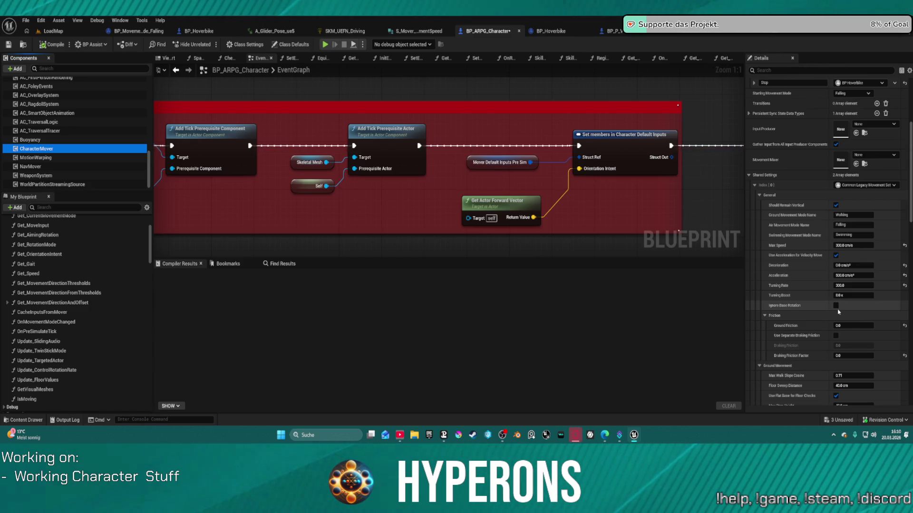
{"action": "left_click", "coordinate": [836, 306]}
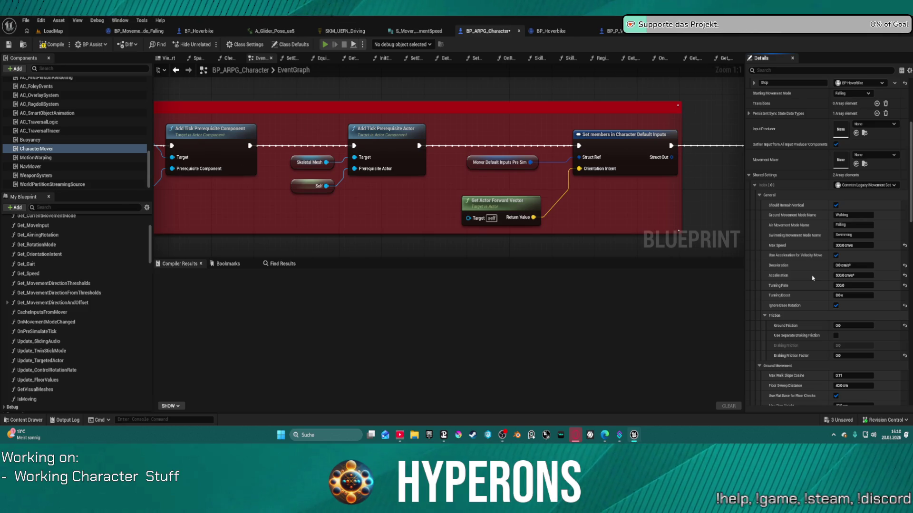
{"action": "left_click", "coordinate": [514, 239]}
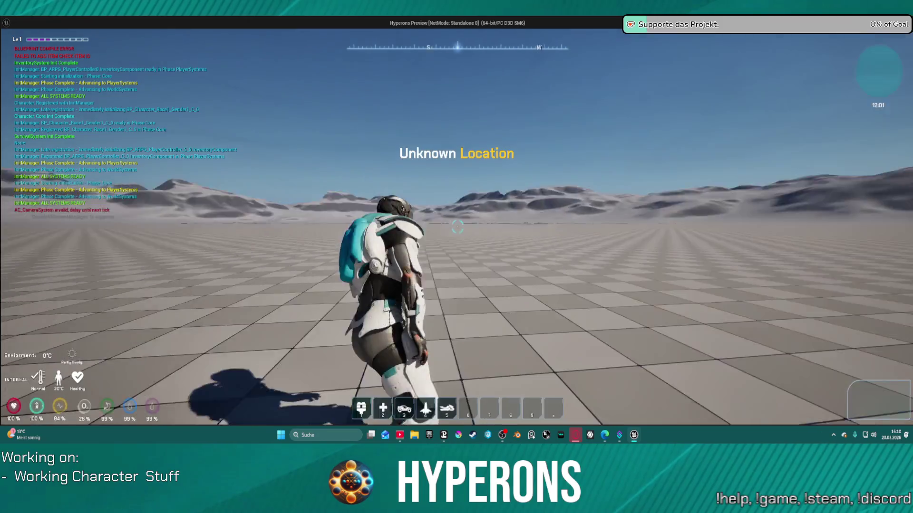
Walk the character forward with W, toggle crouch with C several times, then quit with Esc.
{"action": "key", "text": "w"}
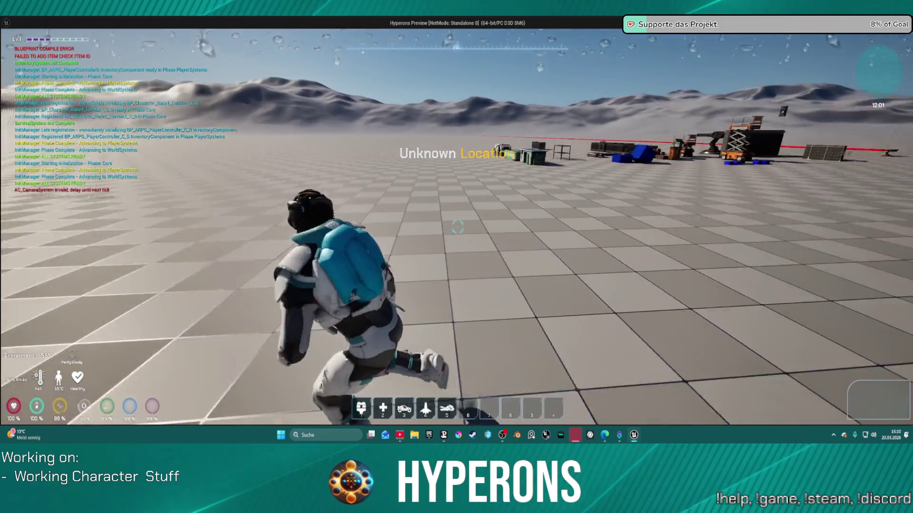
{"action": "key", "text": "c"}
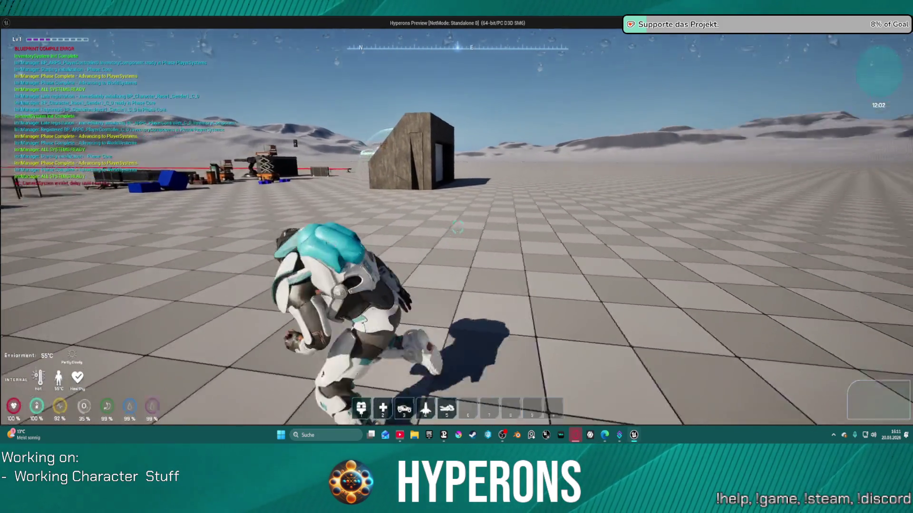
{"action": "key", "text": "c"}
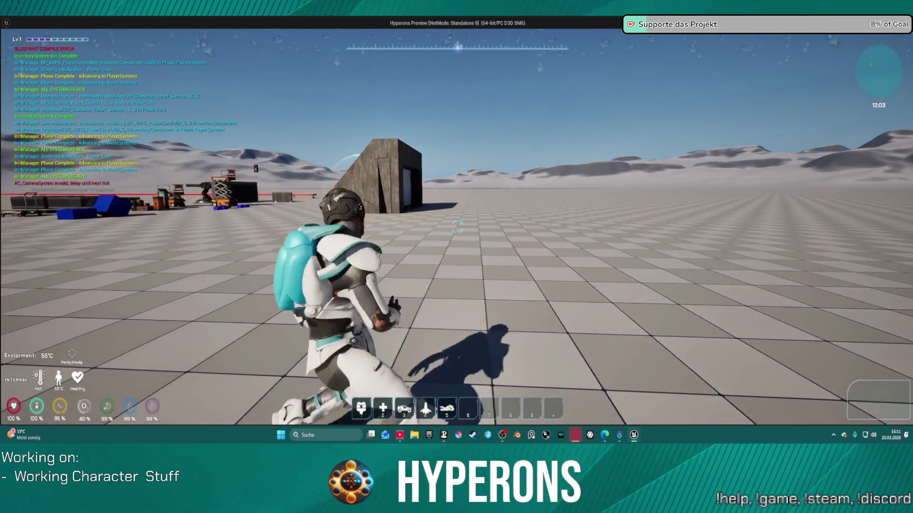
{"action": "key", "text": "w"}
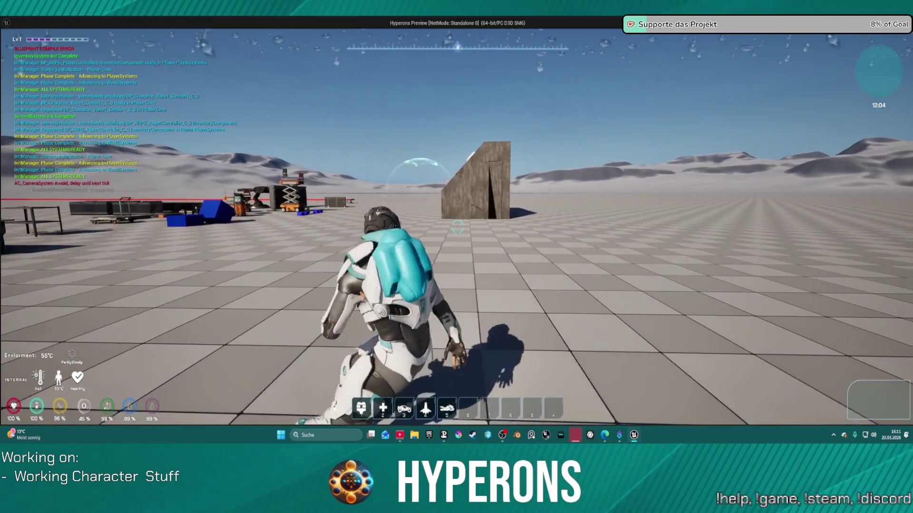
{"action": "key", "text": "c"}
{"action": "key", "text": "c"}
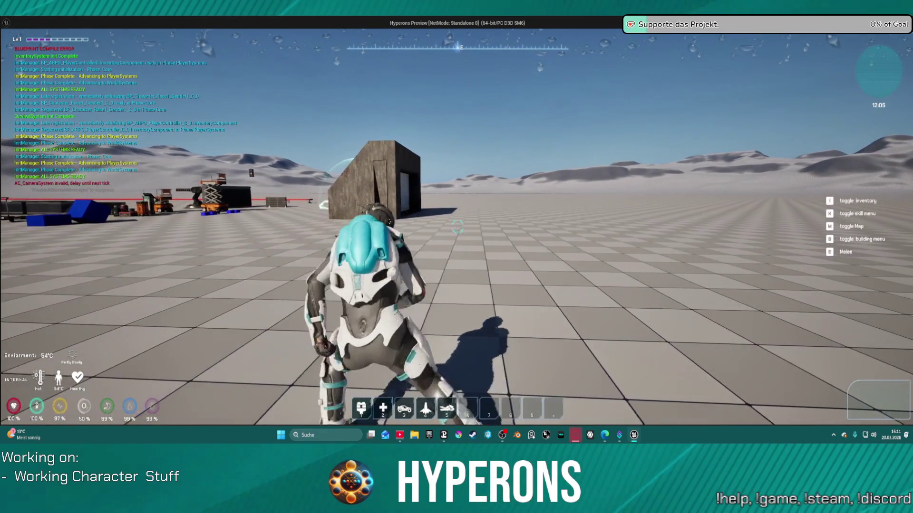
{"action": "key", "text": "c"}
{"action": "key", "text": "c"}
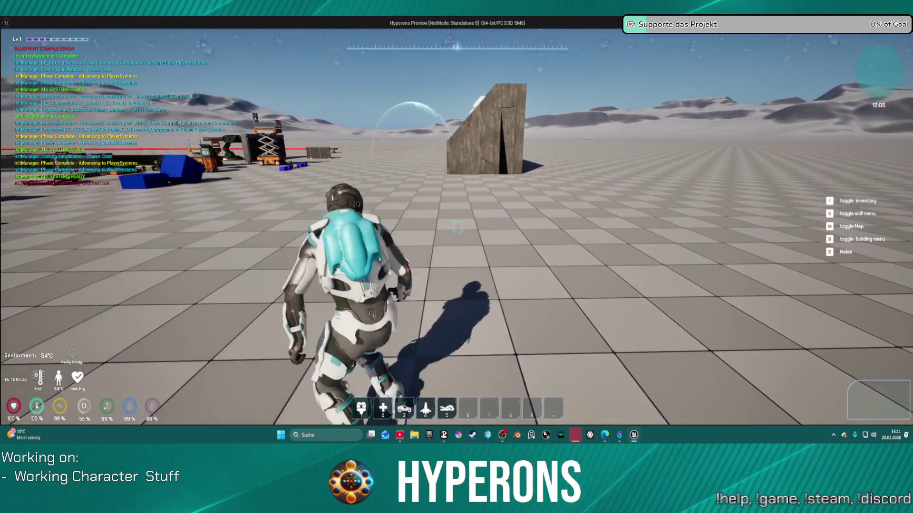
{"action": "key", "text": "Escape"}
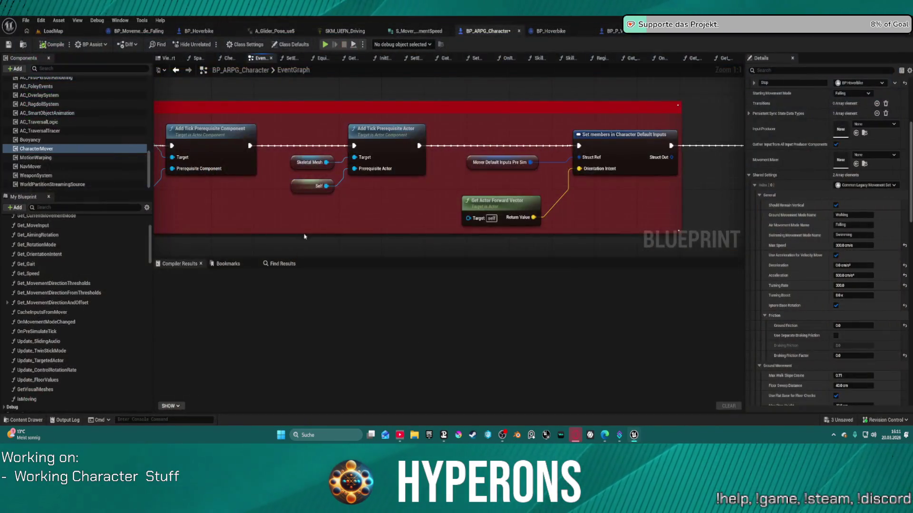
Turn Ignore Base Rotation back off, collapse SkeletalMesh_TP, and switch to BP_P_Vehicle.
{"action": "left_click", "coordinate": [836, 306]}
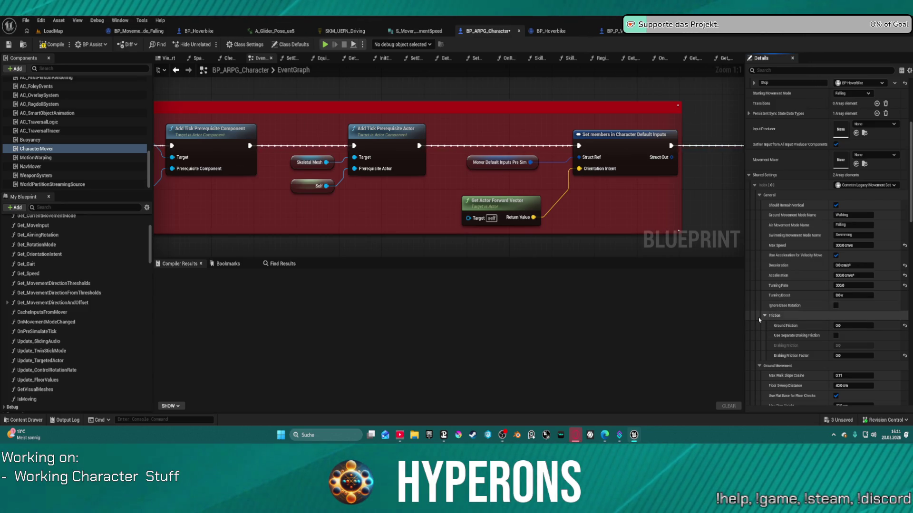
{"action": "scroll", "coordinate": [816, 345], "scroll_direction": "down", "scroll_amount": 2}
{"action": "scroll", "coordinate": [816, 345], "scroll_direction": "down", "scroll_amount": 1}
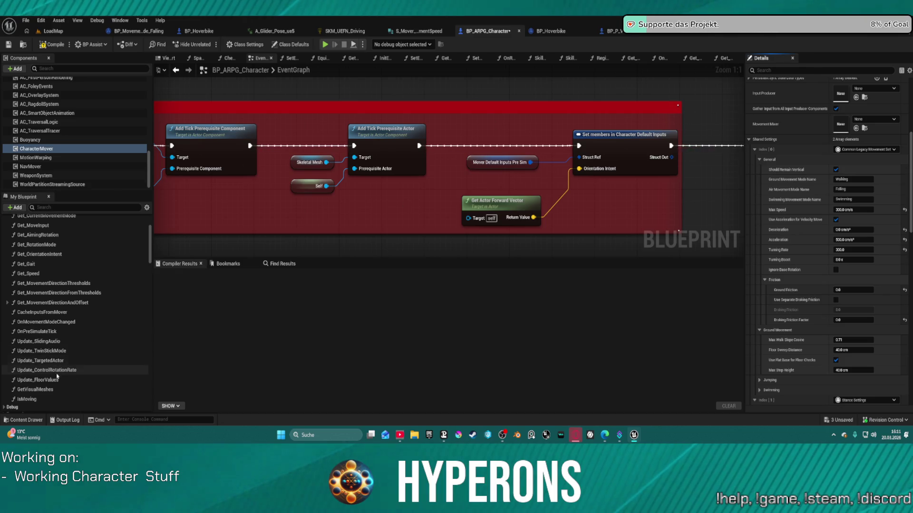
{"action": "scroll", "coordinate": [49, 344], "scroll_direction": "down", "scroll_amount": 1}
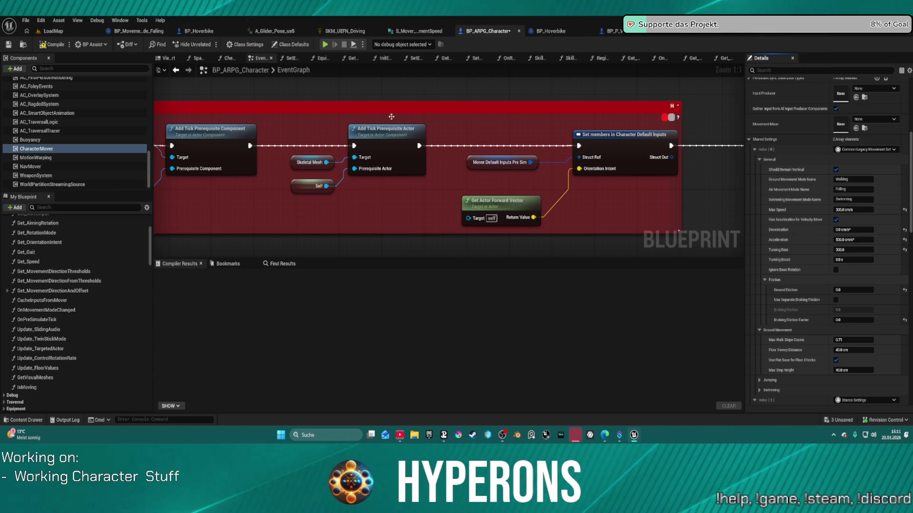
{"action": "left_click_drag", "start_coordinate": [149, 170], "coordinate": [150, 82]}
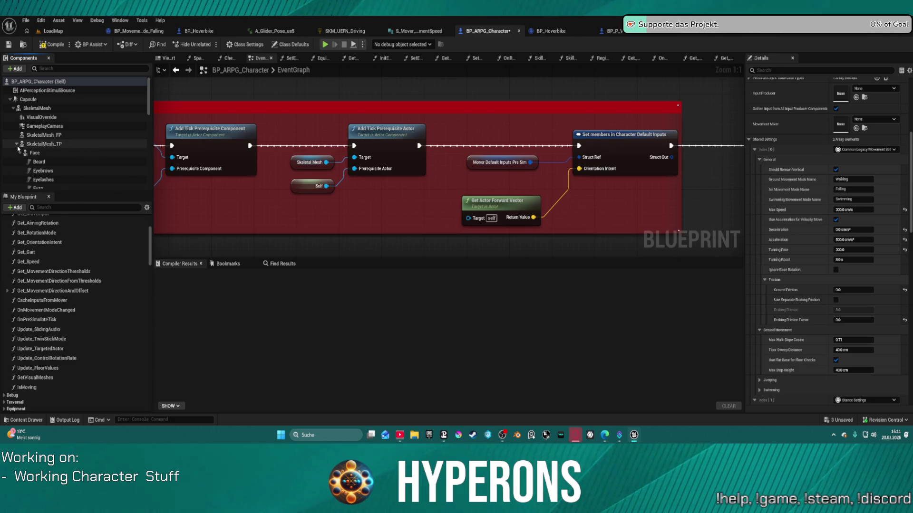
{"action": "left_click", "coordinate": [16, 144]}
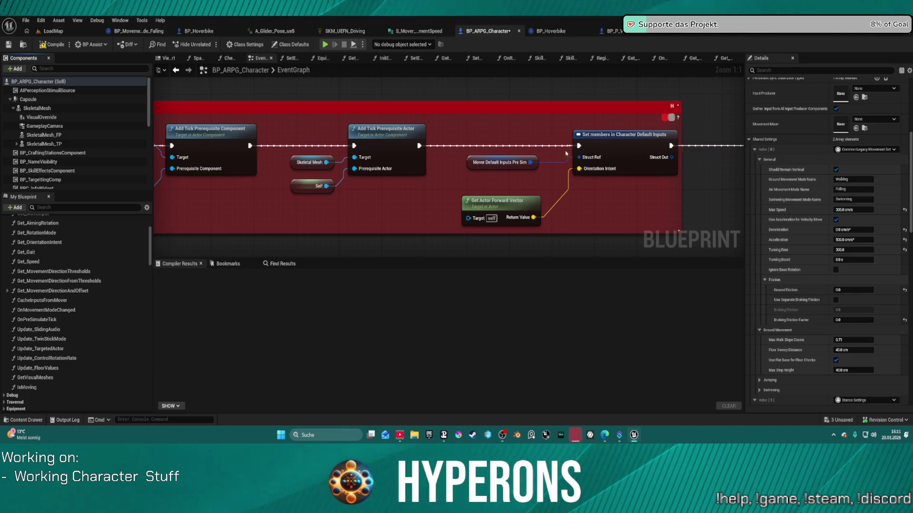
{"action": "left_click", "coordinate": [621, 33]}
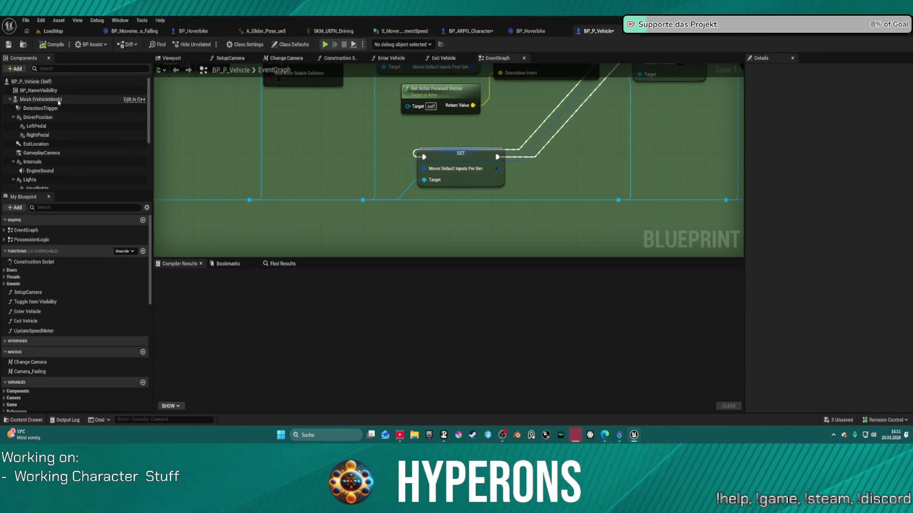
Collapse the DriverPosition, Internals, Lights and Meshes component branches.
{"action": "left_click", "coordinate": [13, 118]}
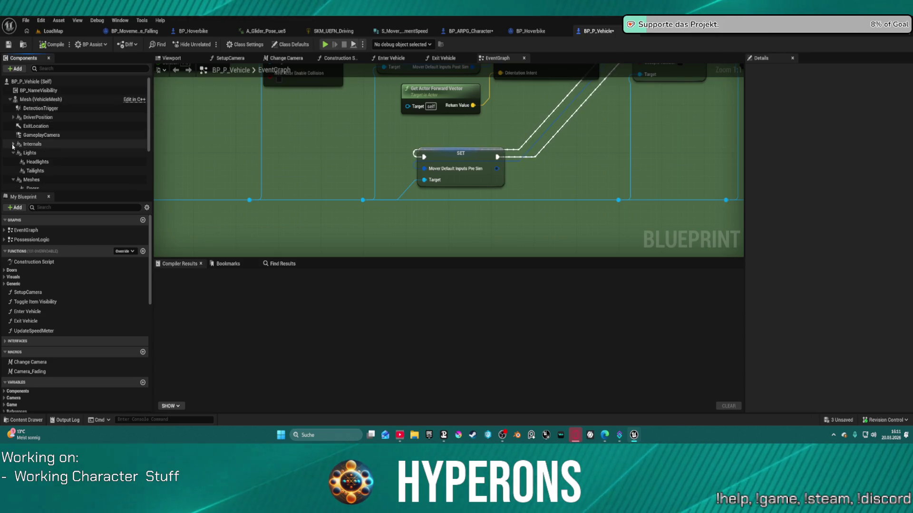
{"action": "left_click", "coordinate": [14, 144]}
{"action": "left_click", "coordinate": [13, 153]}
{"action": "left_click", "coordinate": [13, 162]}
Marquee-select and delete the four Character Default Inputs nodes from the enter-vehicle logic.
{"action": "mouse_move", "coordinate": [254, 145]}
{"action": "left_mouse_down"}
{"action": "mouse_move", "coordinate": [224, 254]}
{"action": "mouse_move", "coordinate": [202, 175]}
{"action": "left_mouse_up"}
{"action": "scroll", "coordinate": [110, 181], "scroll_direction": "down", "scroll_amount": 2}
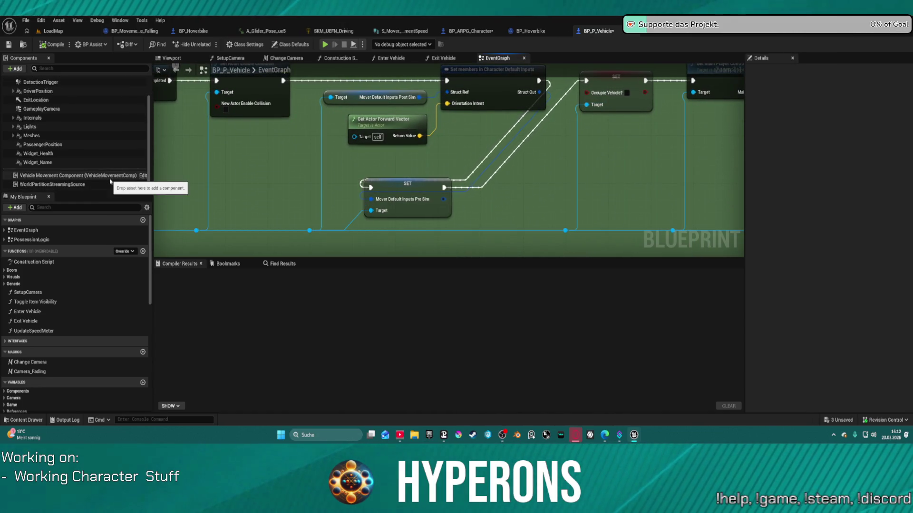
{"action": "mouse_move", "coordinate": [556, 164]}
{"action": "left_mouse_down"}
{"action": "mouse_move", "coordinate": [411, 186]}
{"action": "mouse_move", "coordinate": [415, 164]}
{"action": "mouse_move", "coordinate": [404, 164]}
{"action": "mouse_move", "coordinate": [414, 186]}
{"action": "mouse_move", "coordinate": [430, 193]}
{"action": "left_mouse_up"}
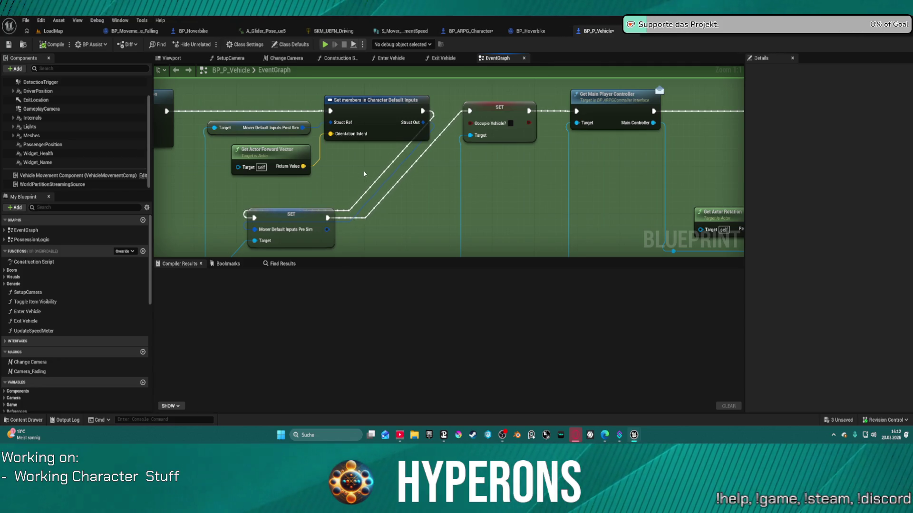
{"action": "mouse_move", "coordinate": [363, 171]}
{"action": "left_mouse_down"}
{"action": "mouse_move", "coordinate": [452, 164]}
{"action": "mouse_move", "coordinate": [352, 170]}
{"action": "mouse_move", "coordinate": [467, 174]}
{"action": "mouse_move", "coordinate": [463, 162]}
{"action": "mouse_move", "coordinate": [437, 187]}
{"action": "left_mouse_up"}
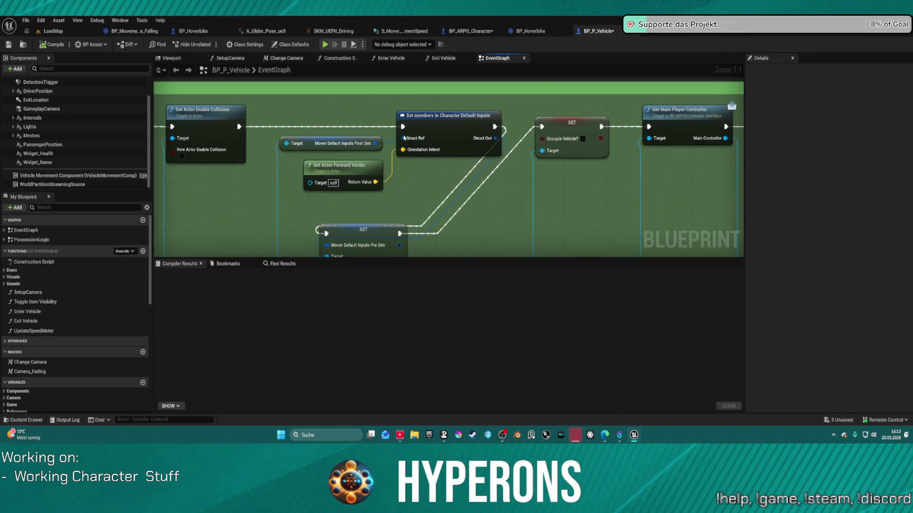
{"action": "mouse_move", "coordinate": [333, 125]}
{"action": "left_mouse_down"}
{"action": "mouse_move", "coordinate": [409, 191]}
{"action": "mouse_move", "coordinate": [428, 228]}
{"action": "mouse_move", "coordinate": [427, 218]}
{"action": "left_mouse_up"}
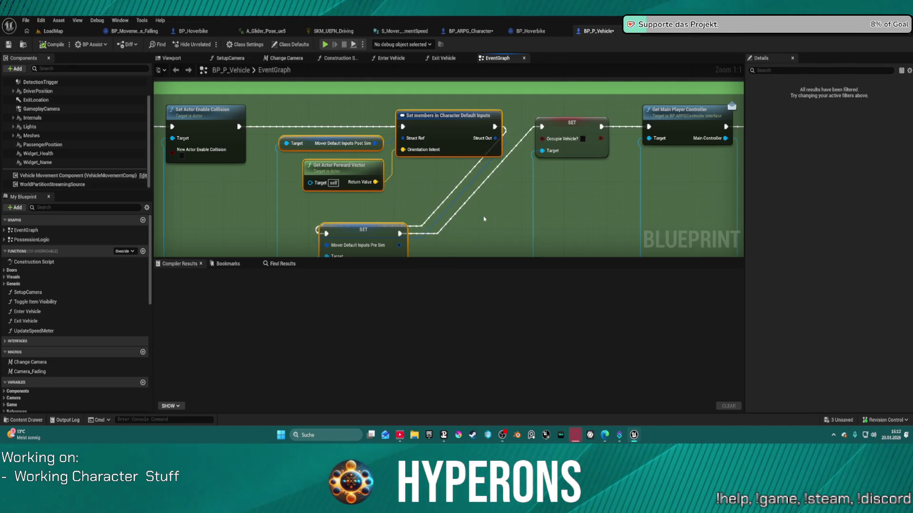
{"action": "key", "text": "Delete"}
{"action": "scroll", "coordinate": [483, 169], "scroll_direction": "down", "scroll_amount": 3}
{"action": "mouse_move", "coordinate": [358, 212]}
{"action": "left_mouse_down"}
{"action": "mouse_move", "coordinate": [253, 169]}
{"action": "mouse_move", "coordinate": [393, 149]}
{"action": "mouse_move", "coordinate": [234, 170]}
{"action": "mouse_move", "coordinate": [246, 172]}
{"action": "left_mouse_up"}
Move the Character Mover getter lower and delete the Set Component Tick Enabled node.
{"action": "left_click", "coordinate": [571, 102]}
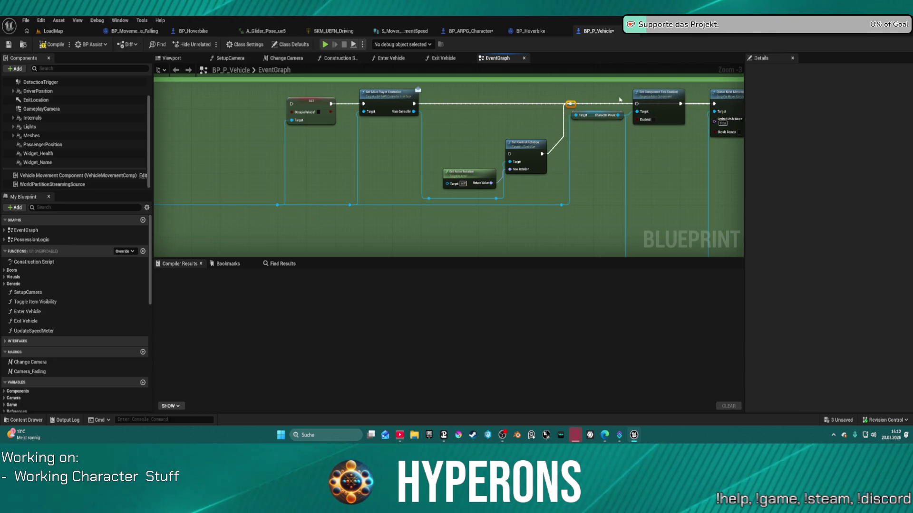
{"action": "mouse_move", "coordinate": [601, 116]}
{"action": "left_mouse_down"}
{"action": "mouse_move", "coordinate": [594, 174]}
{"action": "mouse_move", "coordinate": [603, 199]}
{"action": "left_mouse_up"}
{"action": "left_click", "coordinate": [659, 108]}
{"action": "key", "text": "Delete"}
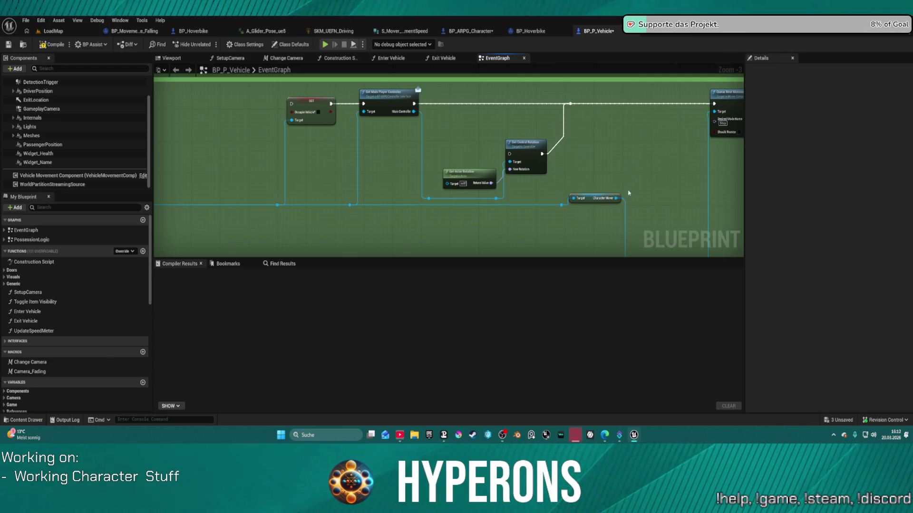
{"action": "left_click_drag", "start_coordinate": [642, 178], "coordinate": [495, 167]}
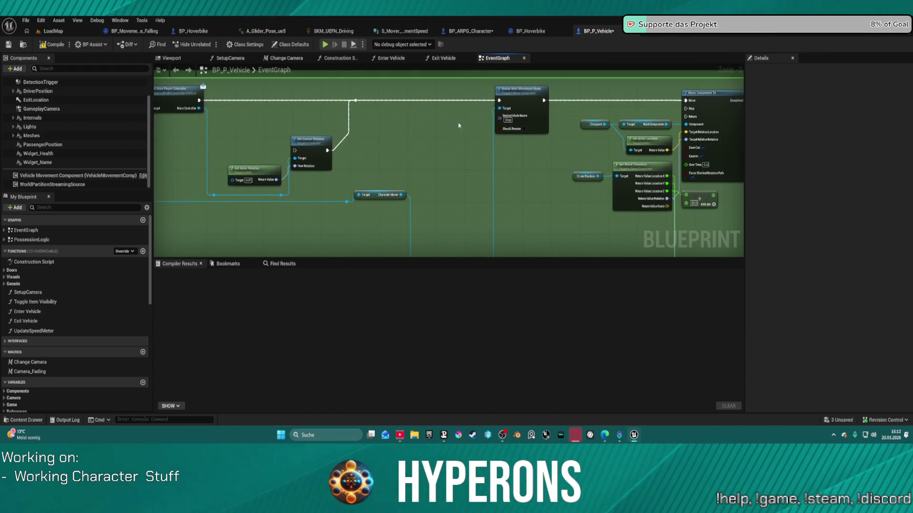
{"action": "scroll", "coordinate": [520, 137], "scroll_direction": "up", "scroll_amount": 3}
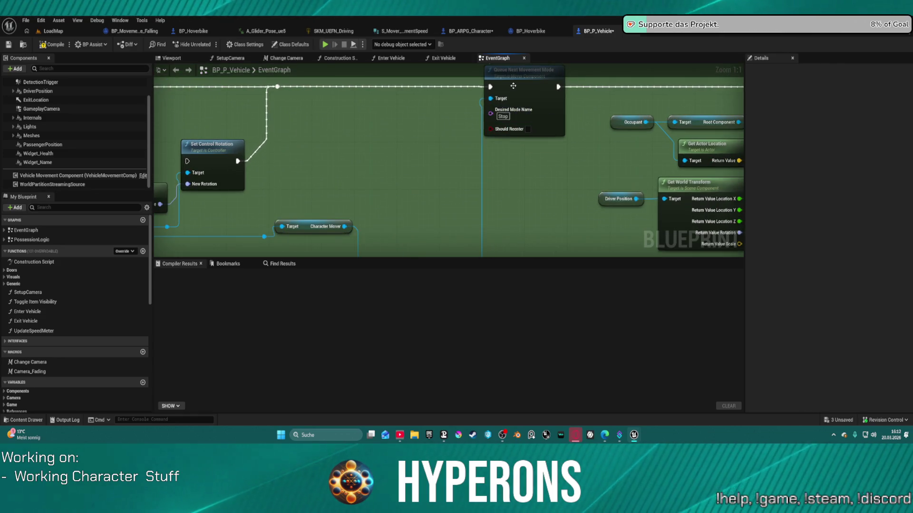
{"action": "left_click_drag", "start_coordinate": [361, 142], "coordinate": [456, 104]}
Add Get Target Orientation from the Character Mover pin, then search 'print' from the reroute.
{"action": "left_click", "coordinate": [413, 187]}
{"action": "left_click_drag", "start_coordinate": [438, 188], "coordinate": [418, 133]}
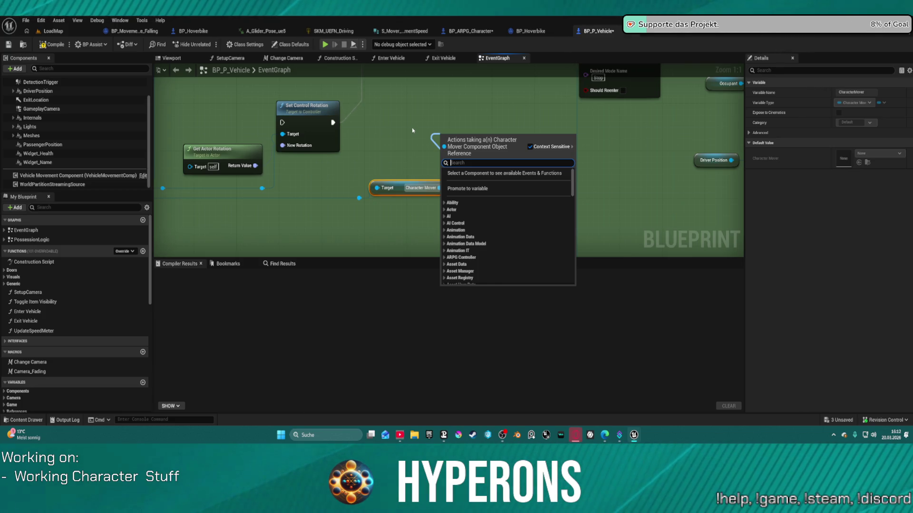
{"action": "type", "text": "orien"}
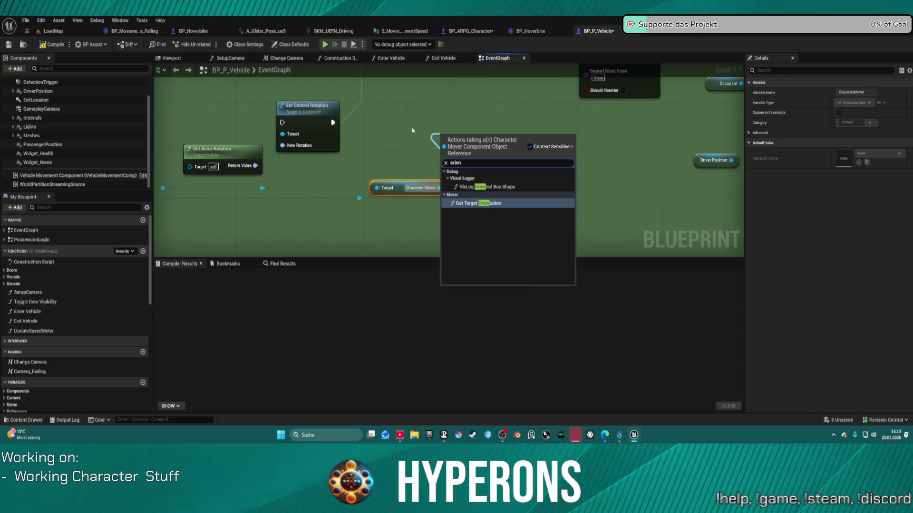
{"action": "key", "text": "Return"}
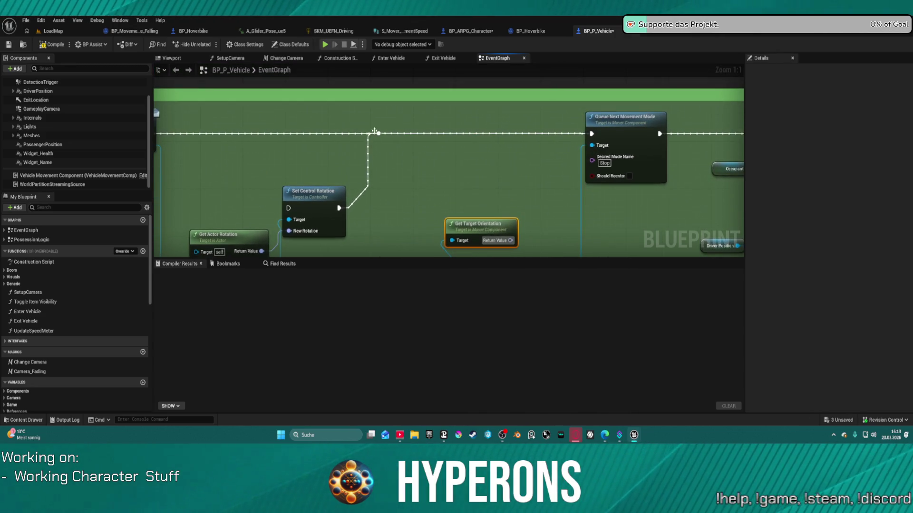
{"action": "left_click_drag", "start_coordinate": [384, 133], "coordinate": [439, 151]}
{"action": "type", "text": "p"}
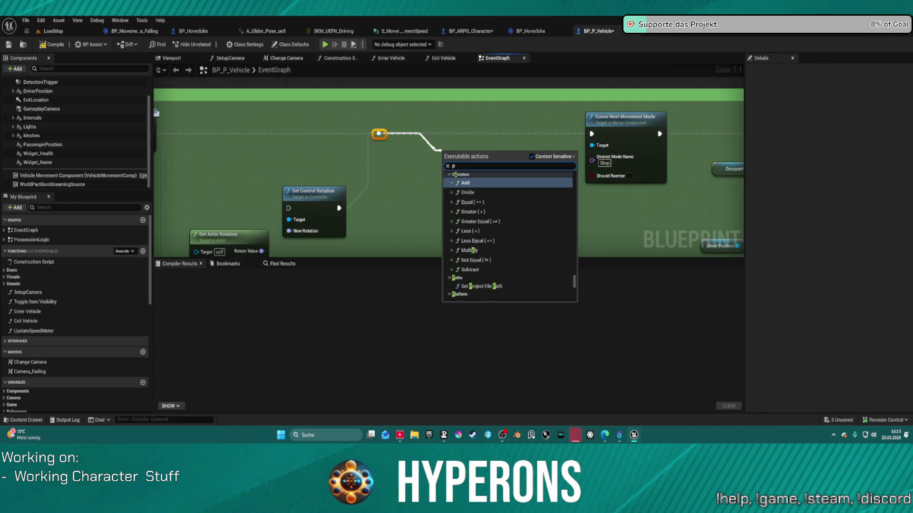
{"action": "type", "text": "rint"}
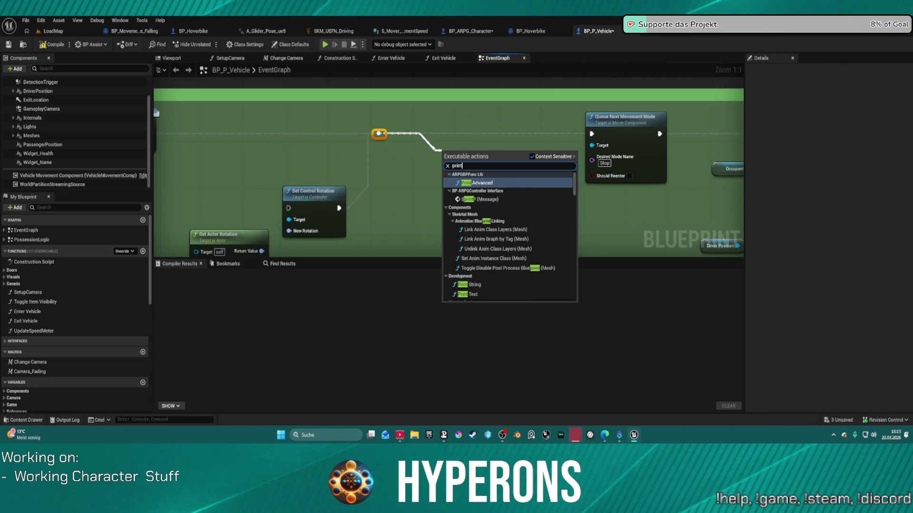
Insert a Print String on the exec line showing Get Target Orientation's Return Value.
{"action": "left_click", "coordinate": [493, 285]}
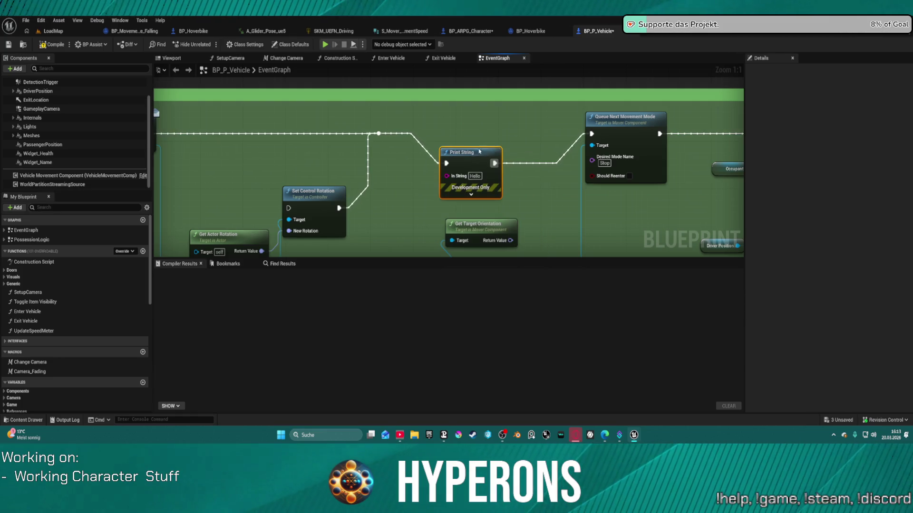
{"action": "left_click_drag", "start_coordinate": [477, 153], "coordinate": [499, 134]}
{"action": "left_click_drag", "start_coordinate": [510, 241], "coordinate": [470, 157]}
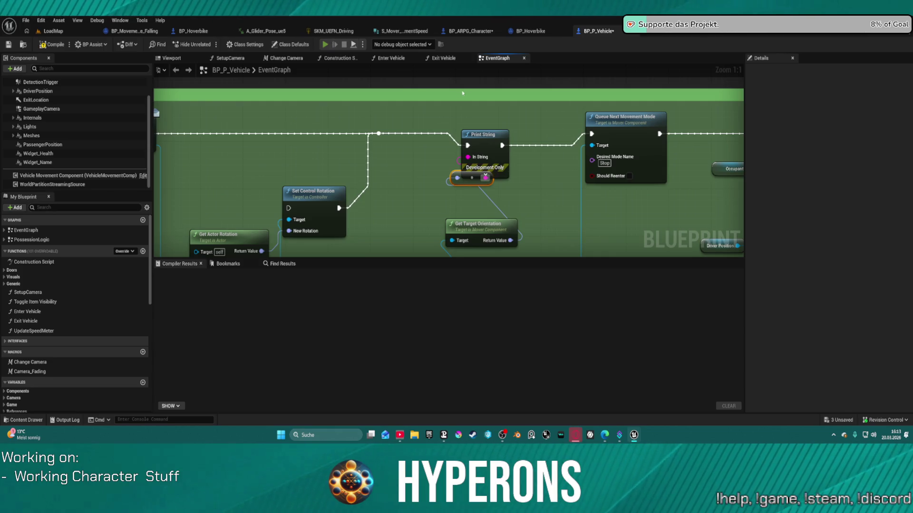
Compile with F7 and start Play in Editor despite the compile errors.
{"action": "key", "text": "F7"}
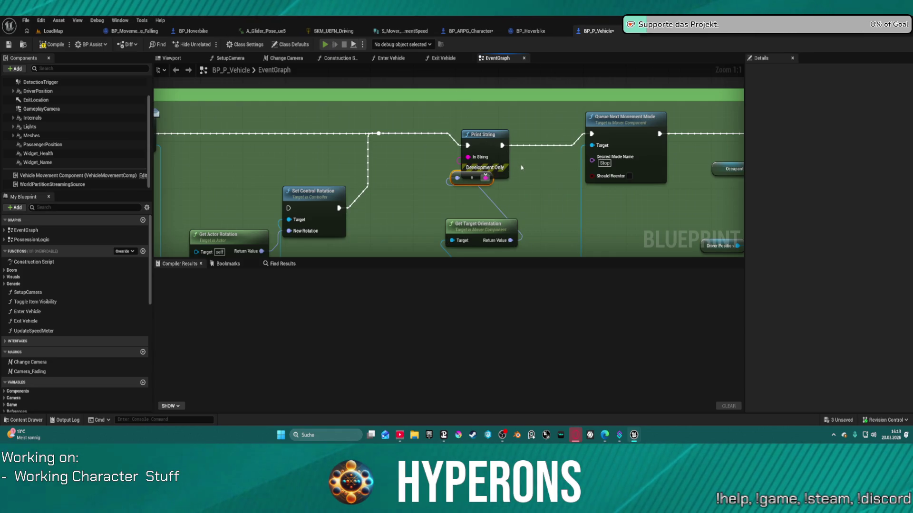
{"action": "key", "text": "alt+p"}
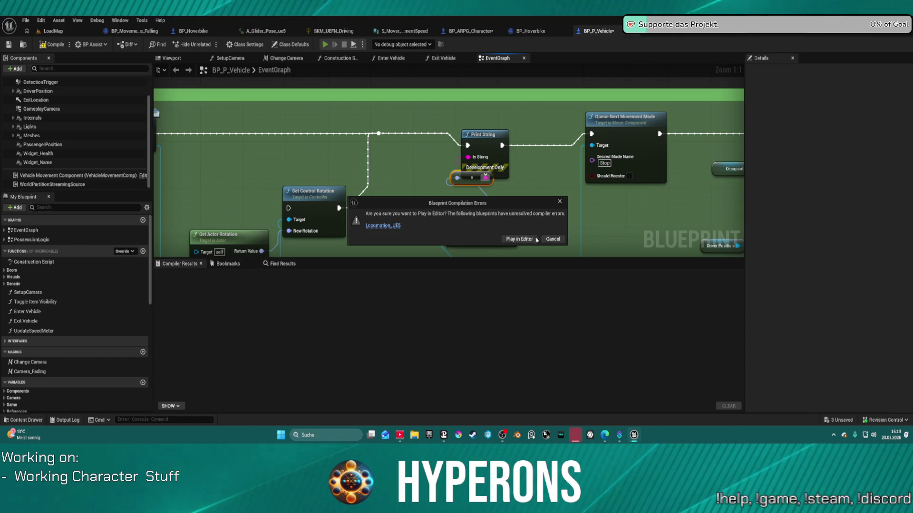
{"action": "left_click", "coordinate": [524, 240]}
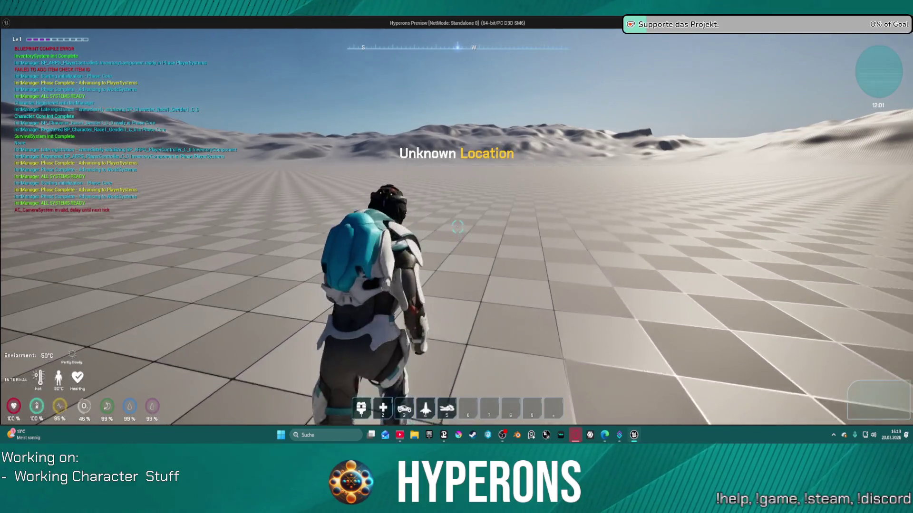
Spawn the hoverbike from hotbar slot 5, walk up, try mounting with F, then stop.
{"action": "key", "text": "5"}
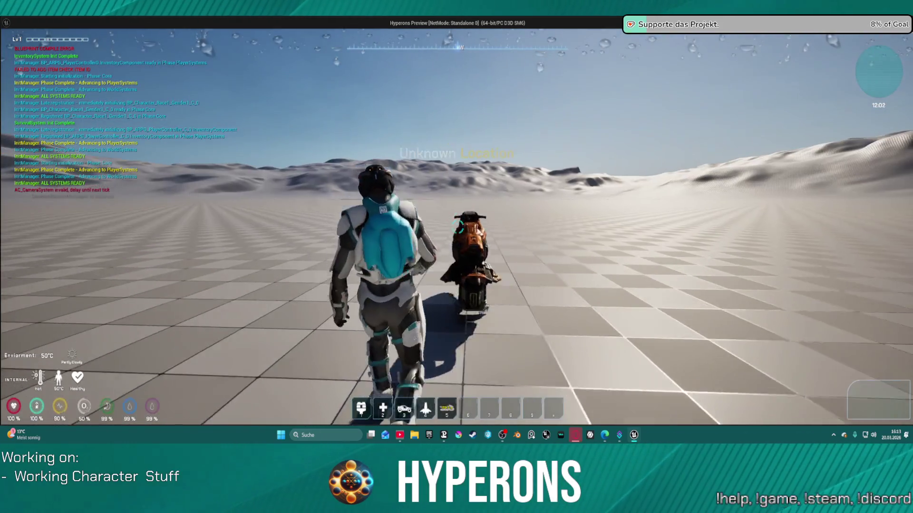
{"action": "key", "text": "w"}
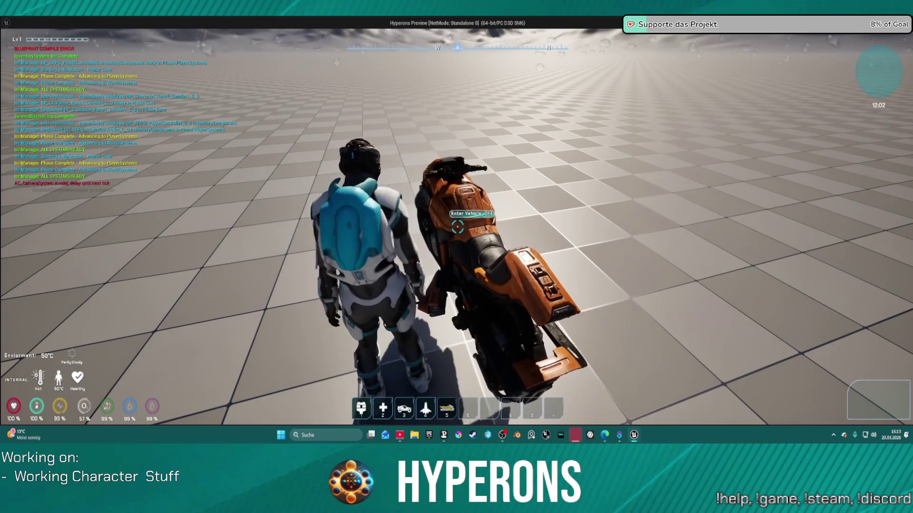
{"action": "key", "text": "f"}
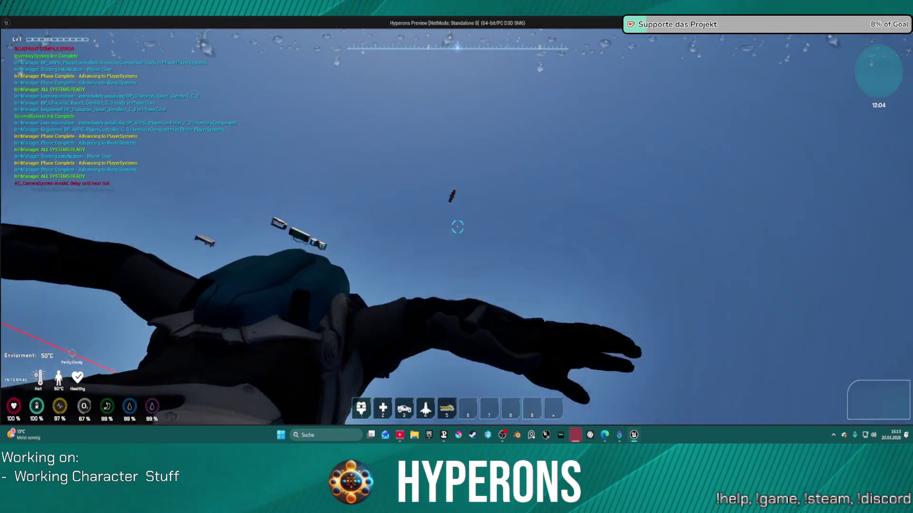
{"action": "key", "text": "Escape"}
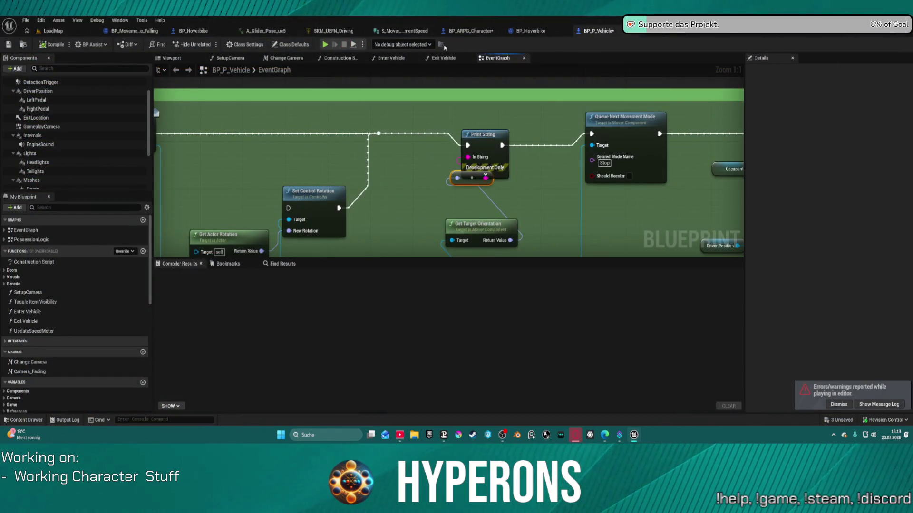
Replay the test: spawn the hoverbike again, walk behind it, and exit to the editor.
{"action": "key", "text": "alt+p"}
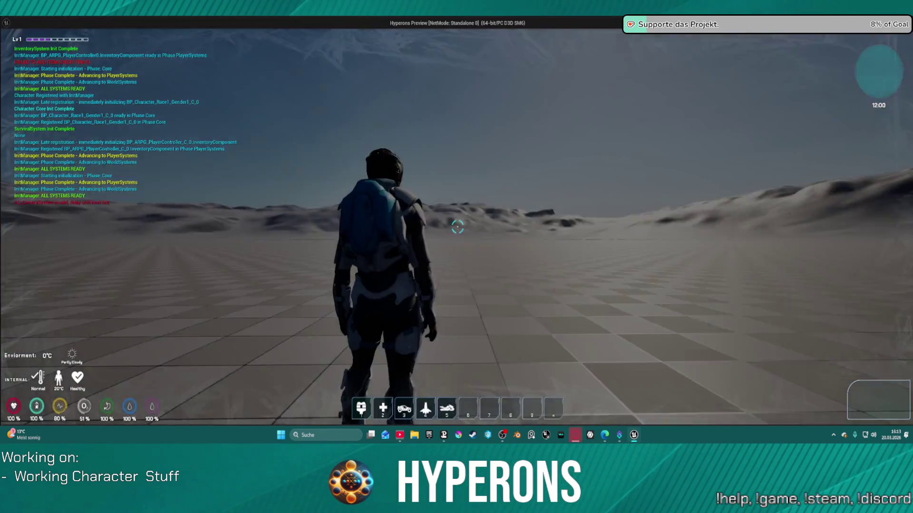
{"action": "key", "text": "5"}
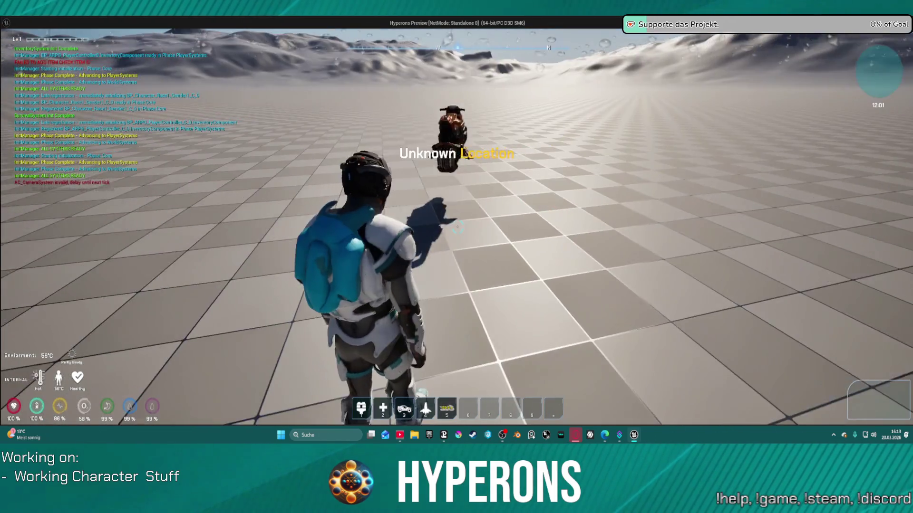
{"action": "key", "text": "w"}
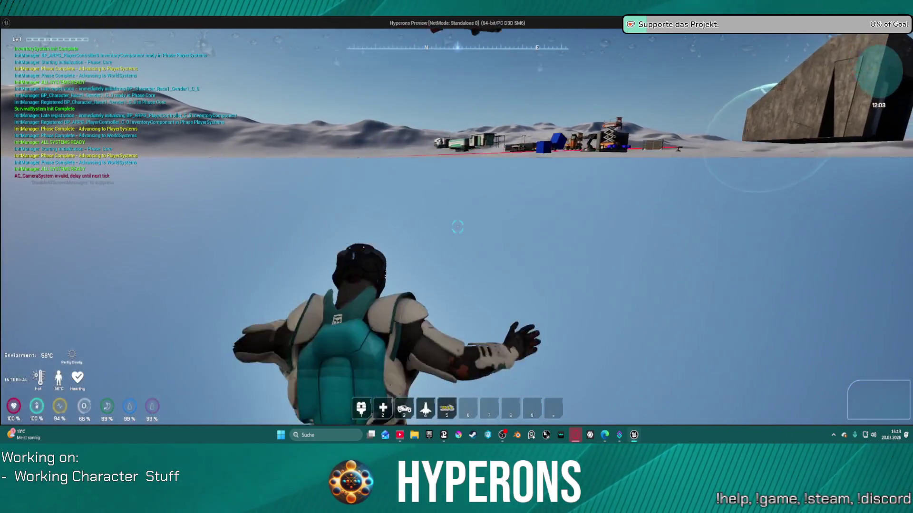
{"action": "key", "text": "Escape"}
{"action": "scroll", "coordinate": [485, 177], "scroll_direction": "down", "scroll_amount": 3}
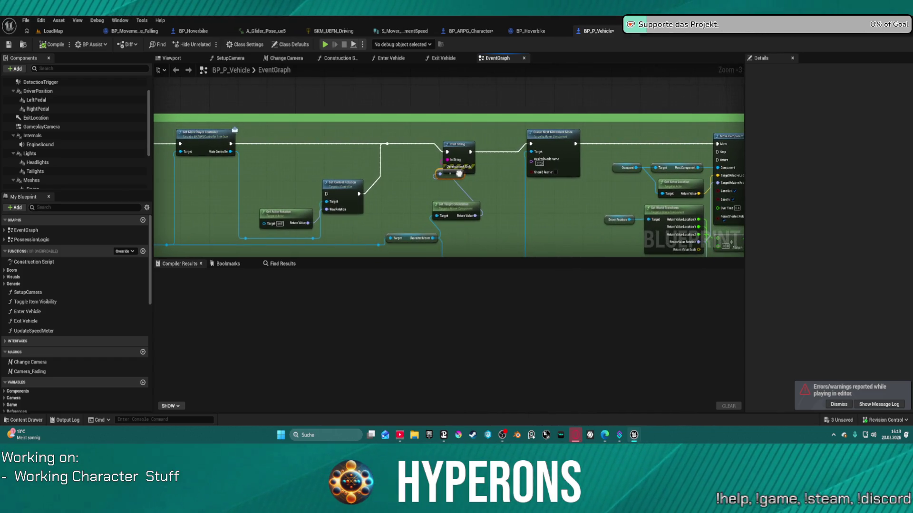
Undo the Print String link and node, restoring Set Component Tick Enabled on the exec line.
{"action": "key", "text": "ctrl+z"}
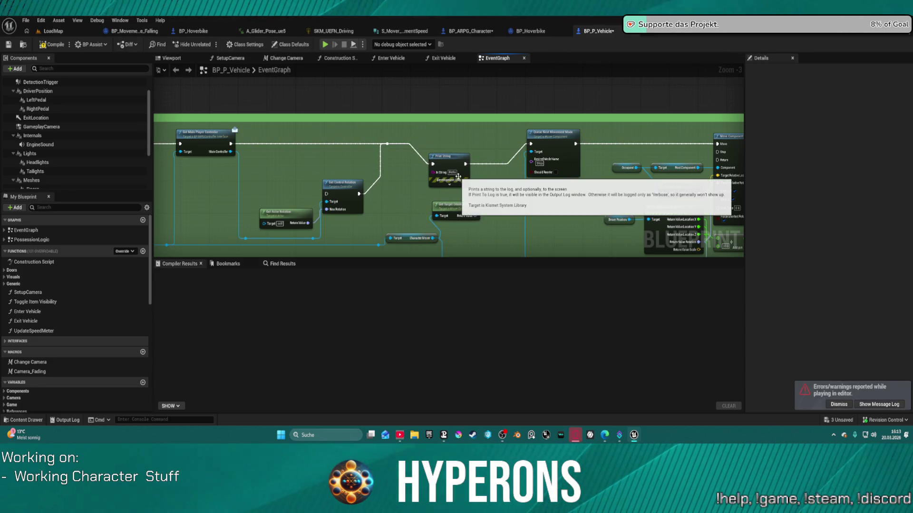
{"action": "key", "text": "ctrl+z"}
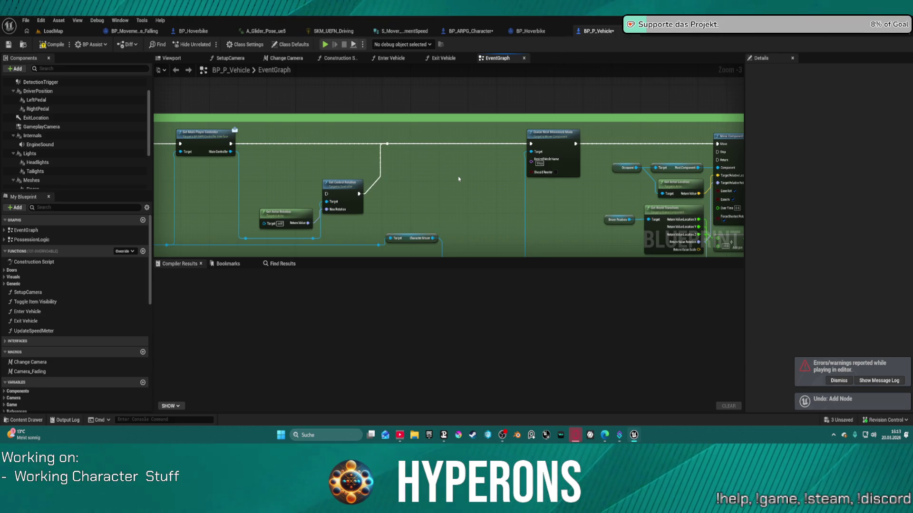
{"action": "key", "text": "ctrl+z"}
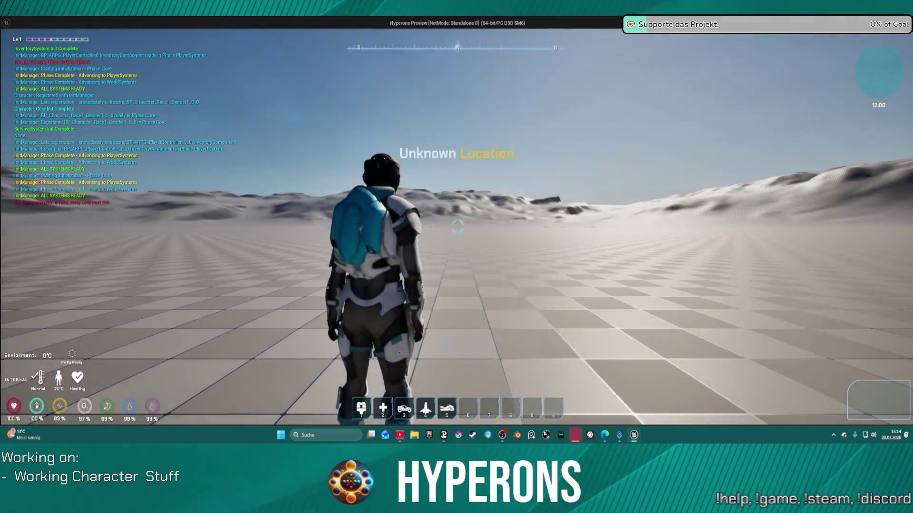
Retest in play mode by spawning the hoverbike with key 5, trying to mount it, then exiting.
{"action": "key", "text": "5"}
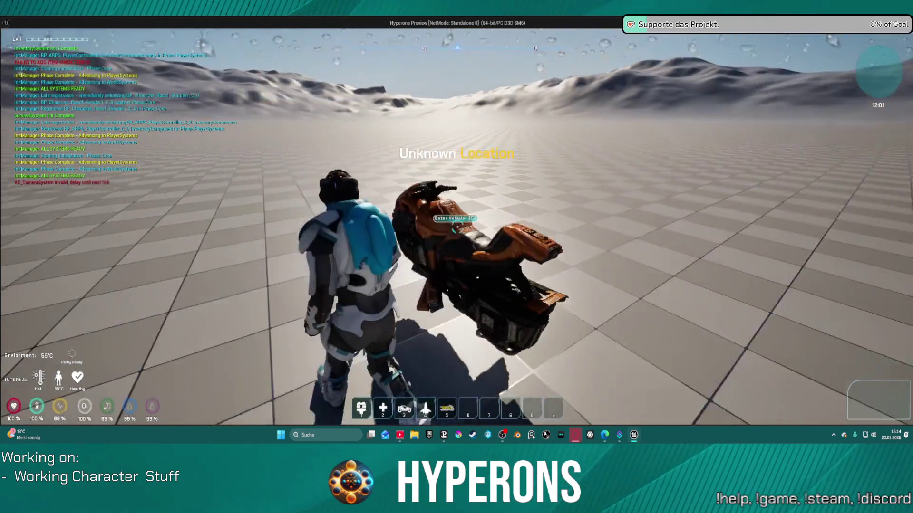
{"action": "key", "text": "f"}
{"action": "key", "text": "Escape"}
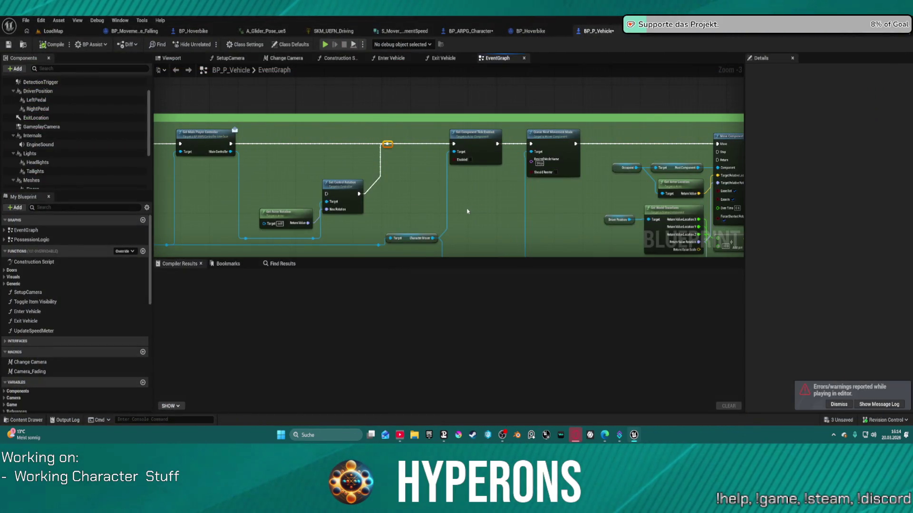
Undo six recent EventGraph edits, including pin links, the Ignore Base Rotation change and node formatting.
{"action": "key", "text": "ctrl+z"}
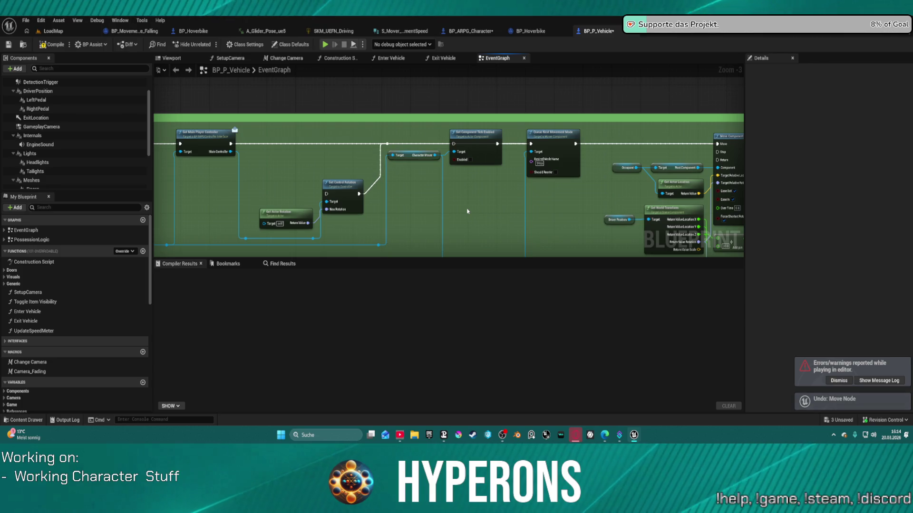
{"action": "key", "text": "ctrl+z"}
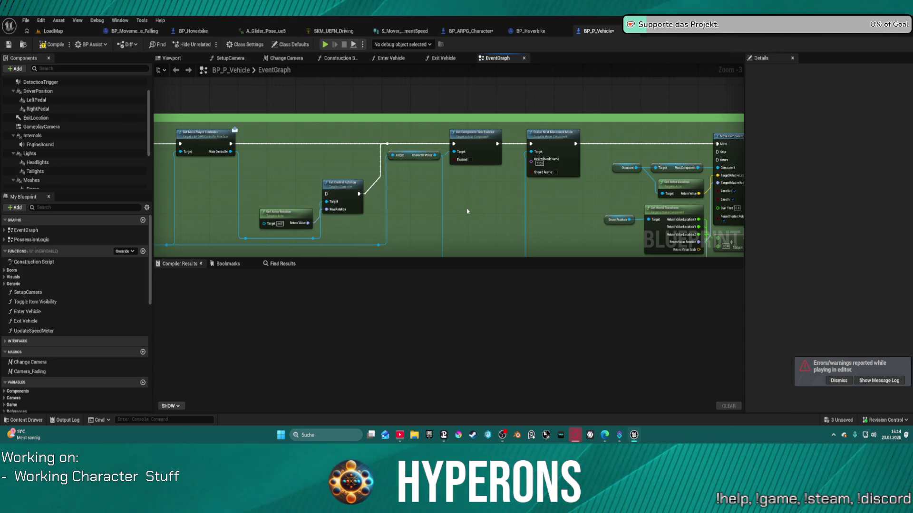
{"action": "key", "text": "ctrl+z"}
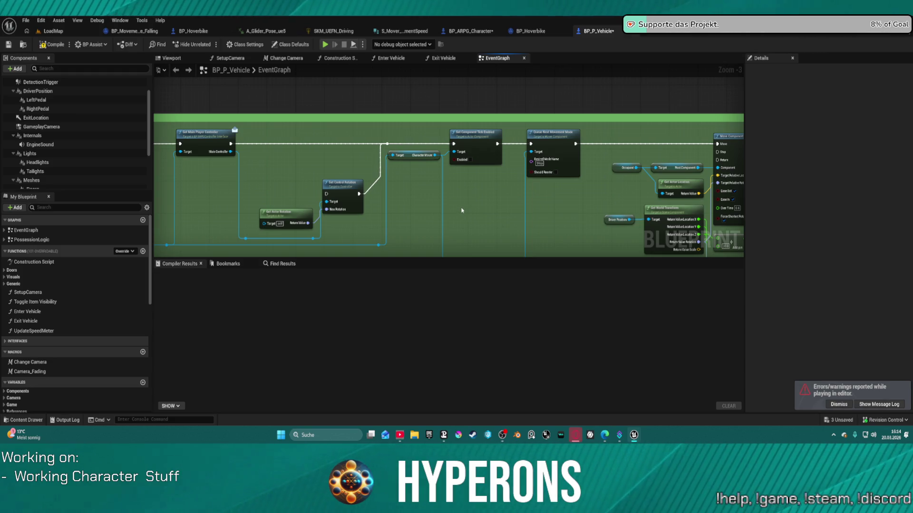
{"action": "key", "text": "ctrl+z"}
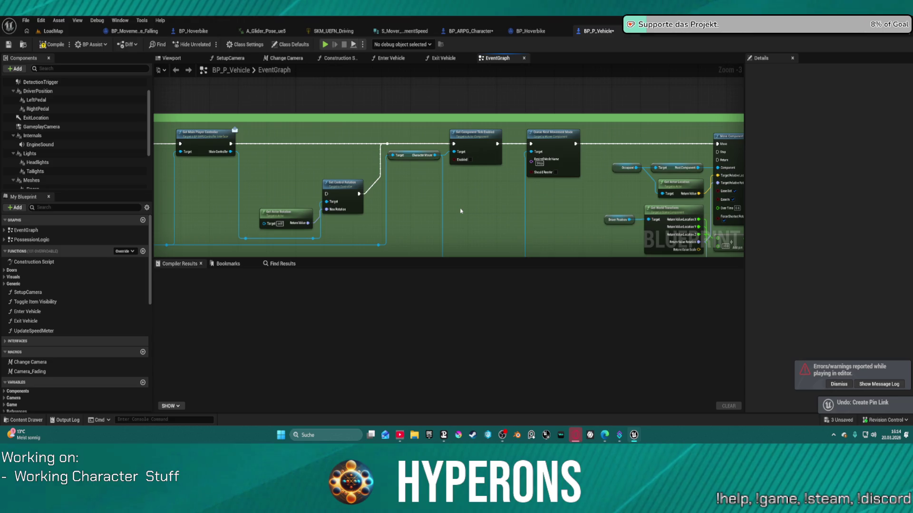
{"action": "key", "text": "ctrl+z"}
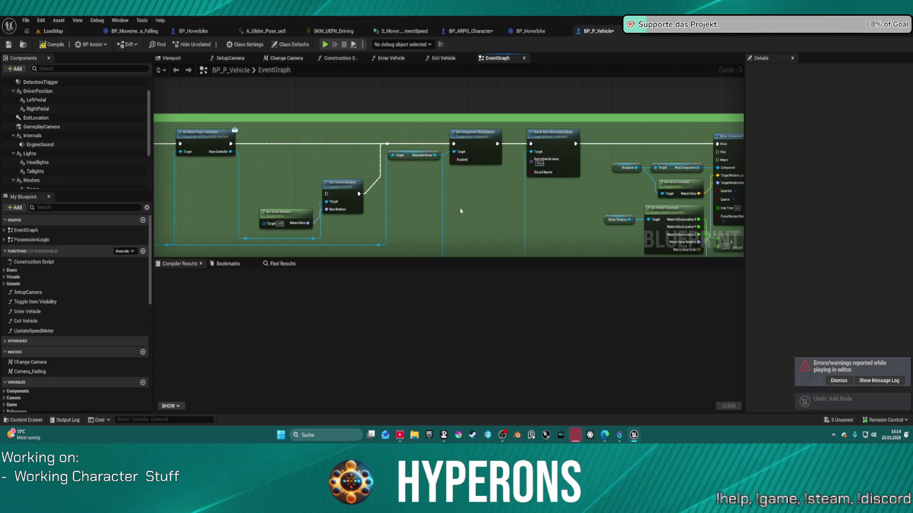
{"action": "key", "text": "ctrl+z"}
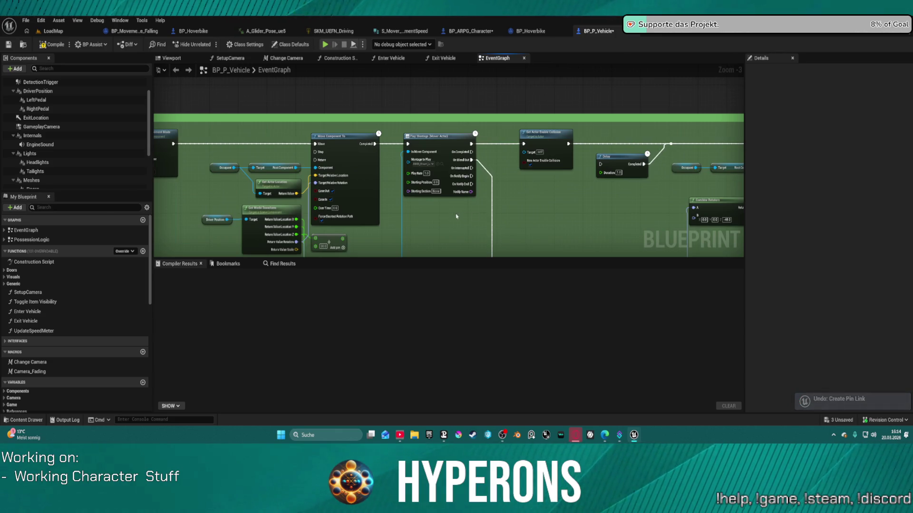
Nudge the Get Main Player Controller node slightly lower beside Set Component Tick Enabled.
{"action": "scroll", "coordinate": [456, 217], "scroll_direction": "down", "scroll_amount": 2}
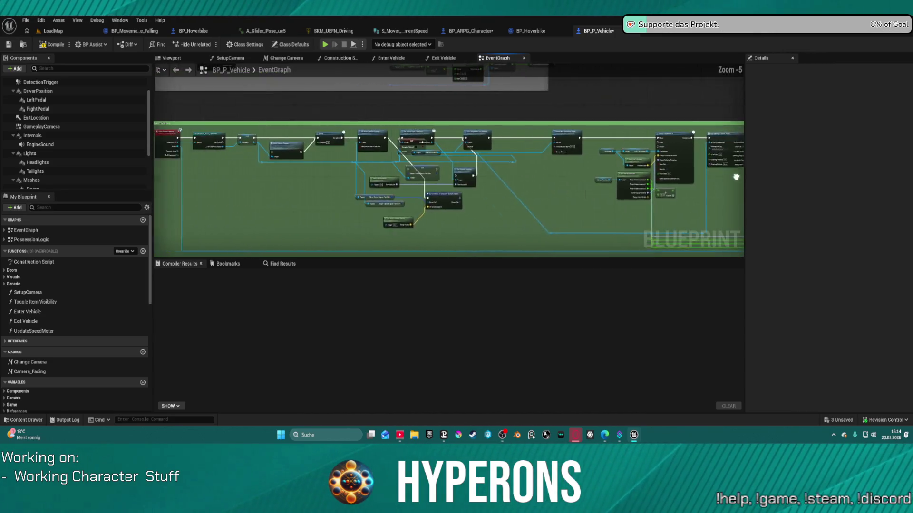
{"action": "scroll", "coordinate": [599, 168], "scroll_direction": "up", "scroll_amount": 3}
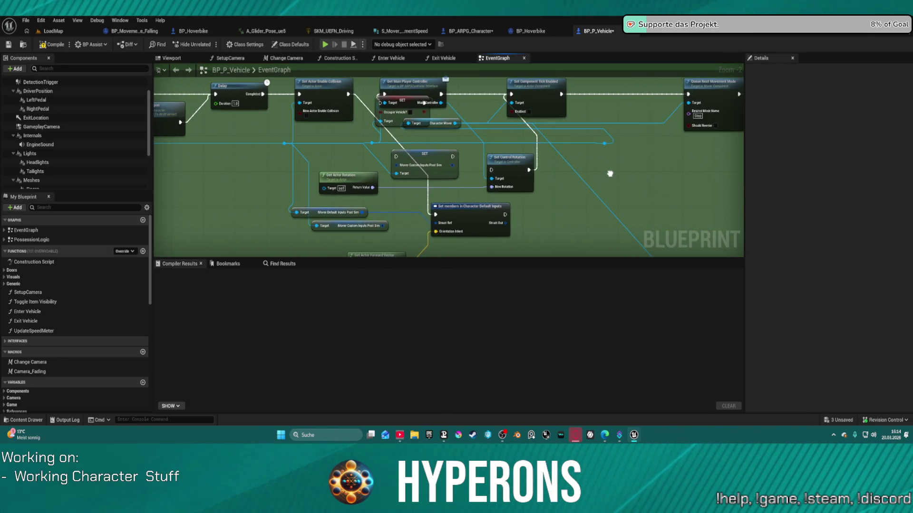
{"action": "mouse_move", "coordinate": [582, 165]}
{"action": "left_mouse_down"}
{"action": "mouse_move", "coordinate": [285, 223]}
{"action": "mouse_move", "coordinate": [347, 161]}
{"action": "left_mouse_up"}
{"action": "left_click", "coordinate": [449, 123]}
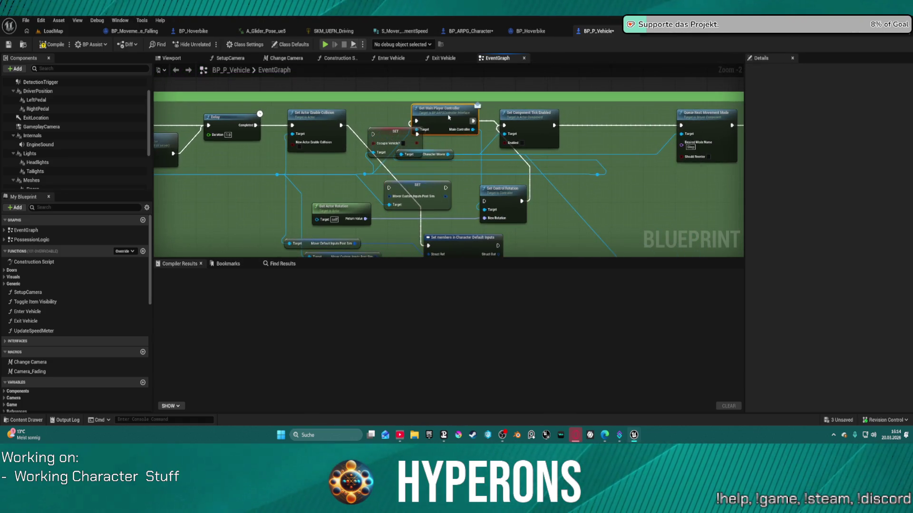
{"action": "left_click_drag", "start_coordinate": [449, 123], "coordinate": [449, 128]}
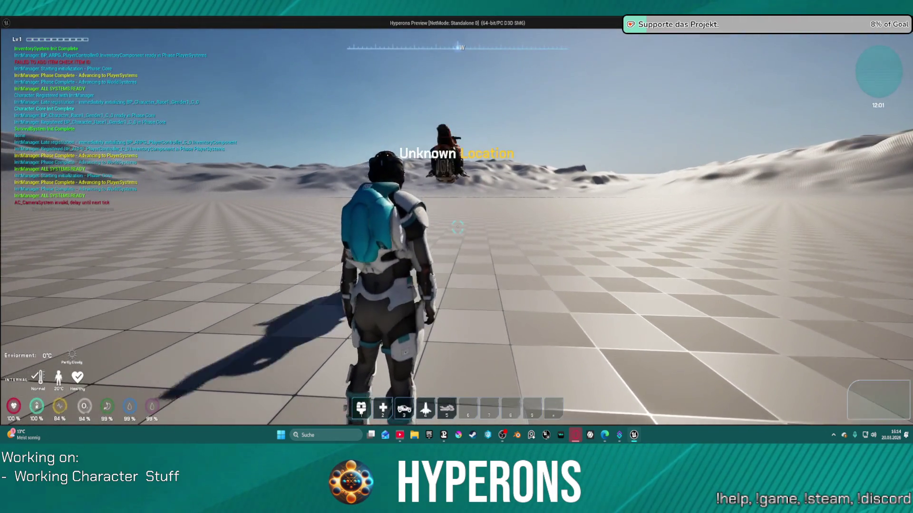
Walk to the hoverbike, press F to enter it, then stop the paused play session.
{"action": "key", "text": "w"}
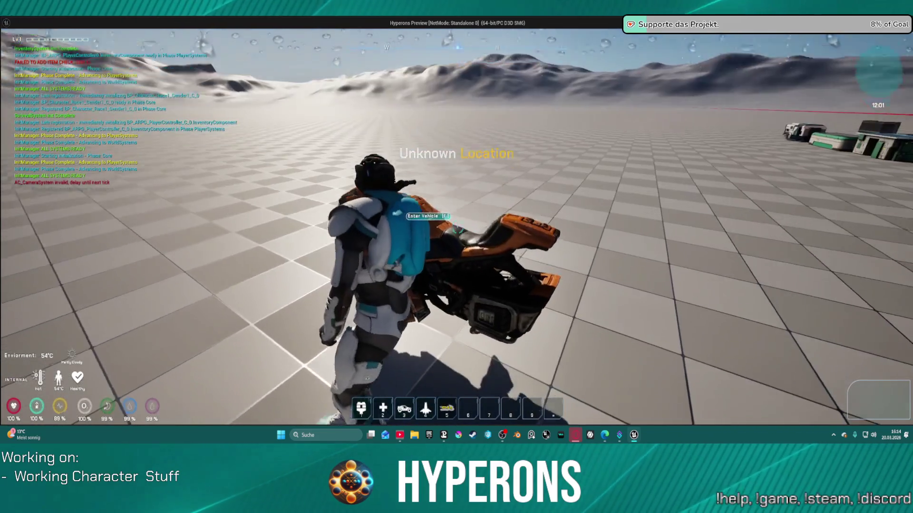
{"action": "key", "text": "f"}
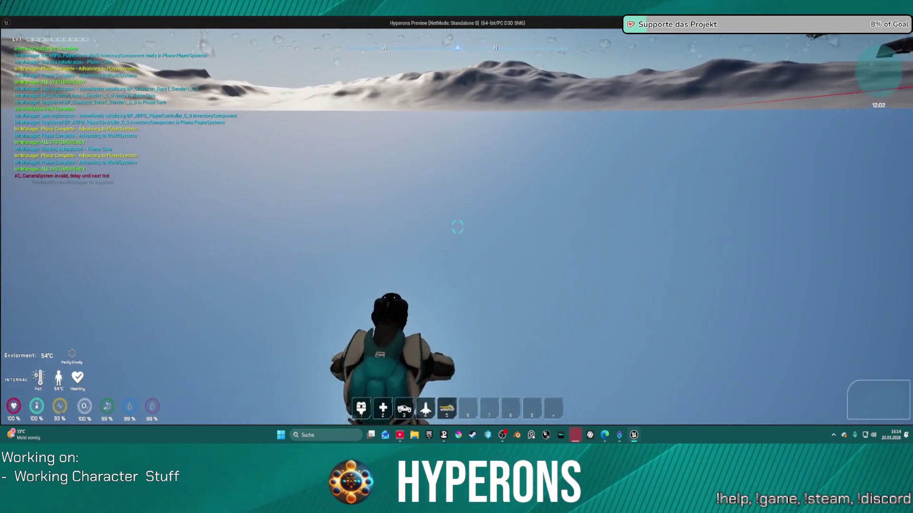
{"action": "key", "text": "Escape"}
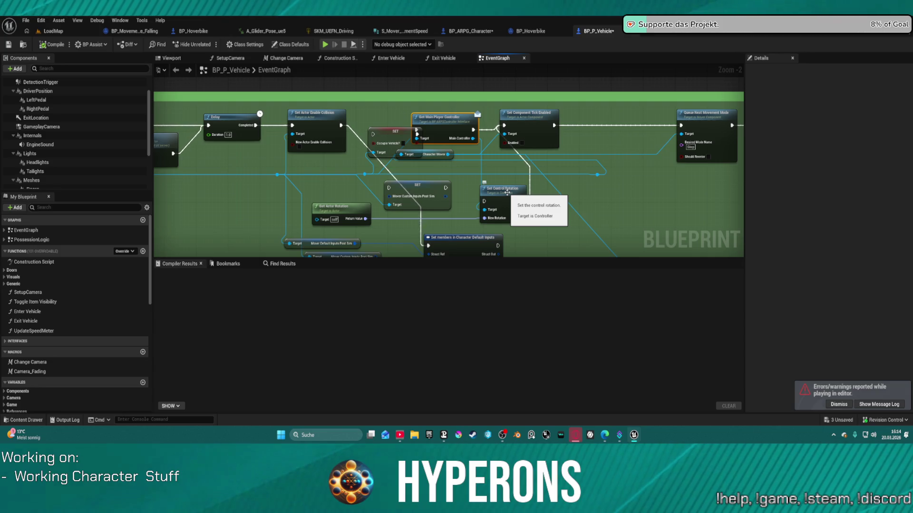
Move Get Main Player Controller down-right and wire Set Actor Enable Collision into the SET node.
{"action": "mouse_move", "coordinate": [442, 124]}
{"action": "left_mouse_down"}
{"action": "mouse_move", "coordinate": [511, 180]}
{"action": "mouse_move", "coordinate": [526, 164]}
{"action": "left_mouse_up"}
{"action": "left_click_drag", "start_coordinate": [466, 202], "coordinate": [466, 164]}
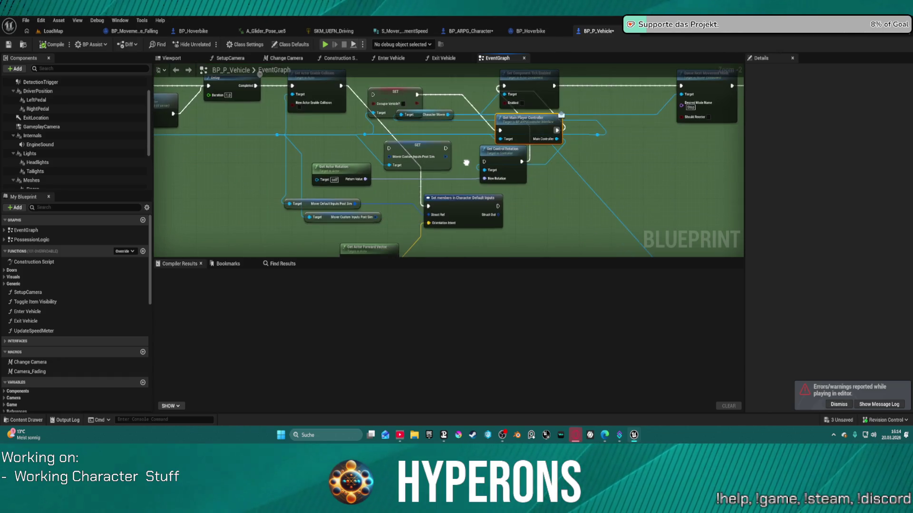
{"action": "left_click_drag", "start_coordinate": [340, 86], "coordinate": [372, 94]}
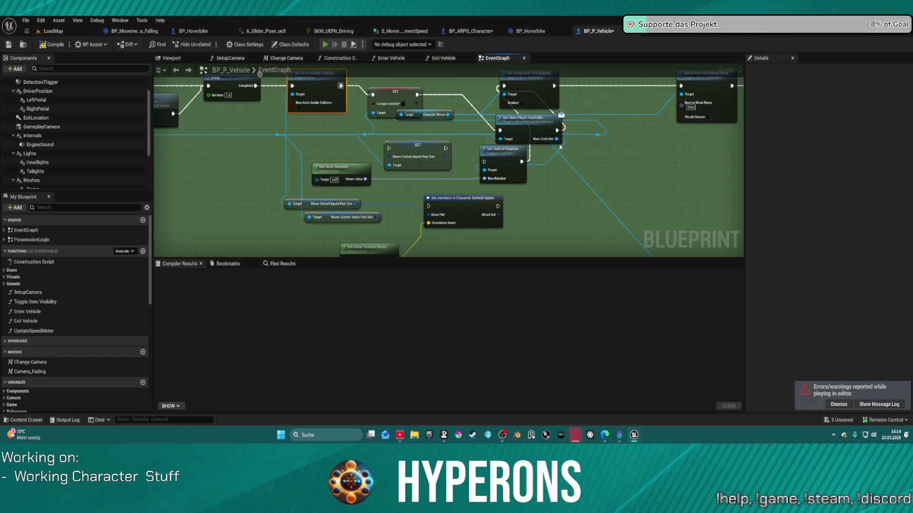
Play-test by spawning the bike with key 5, mounting it with F, then exiting.
{"action": "key", "text": "5"}
{"action": "key", "text": "a"}
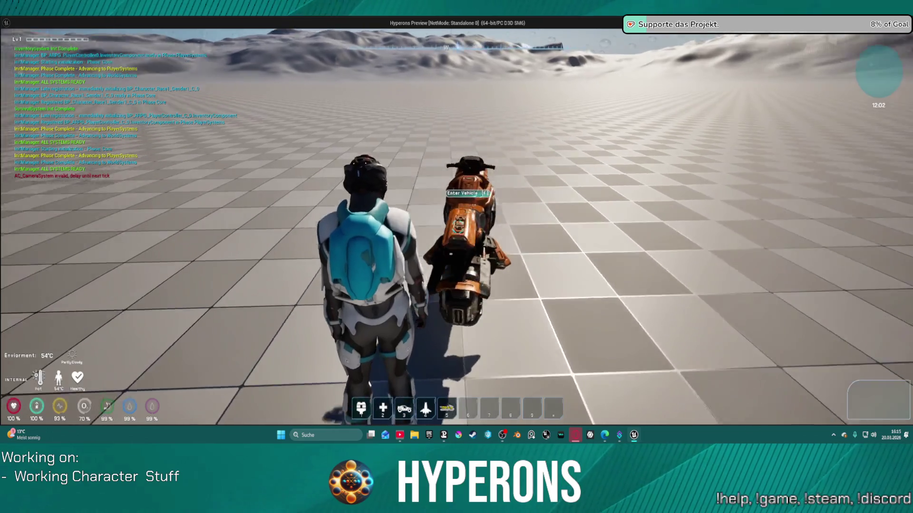
{"action": "key", "text": "f"}
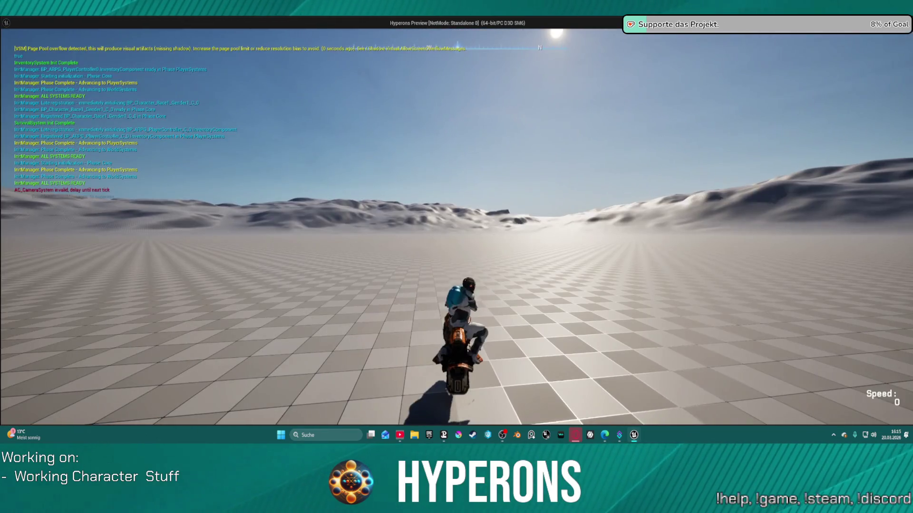
{"action": "key", "text": "Escape"}
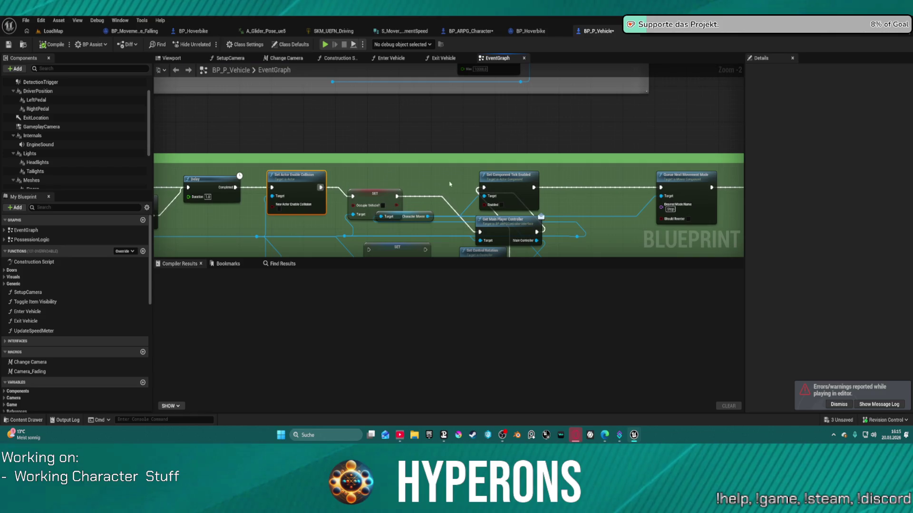
Raise the SET node, retest mounting the hoverbike, then select the SET and Set Control Rotation nodes.
{"action": "left_click_drag", "start_coordinate": [375, 197], "coordinate": [375, 184]}
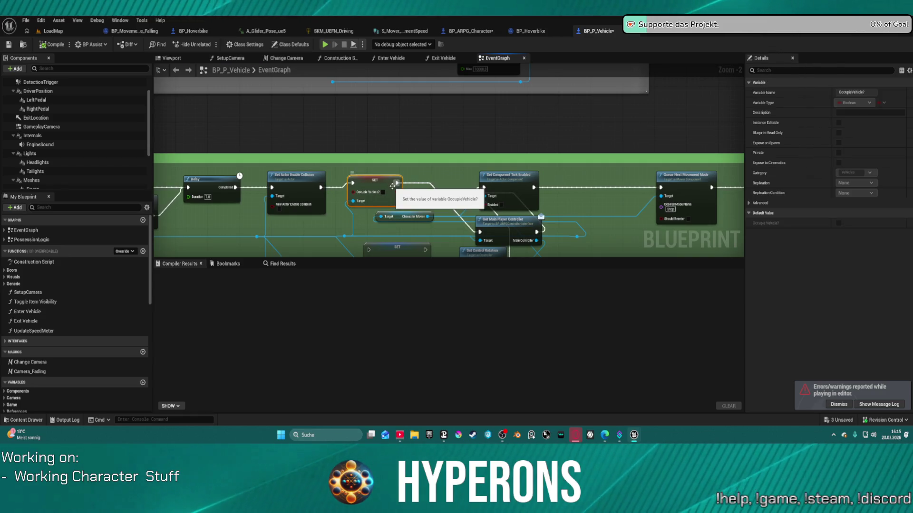
{"action": "left_click_drag", "start_coordinate": [400, 178], "coordinate": [418, 179]}
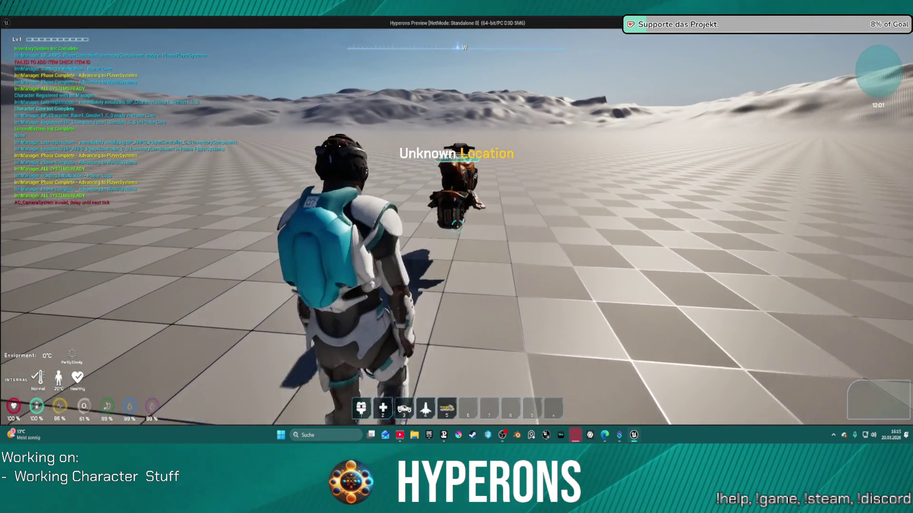
{"action": "key", "text": "w"}
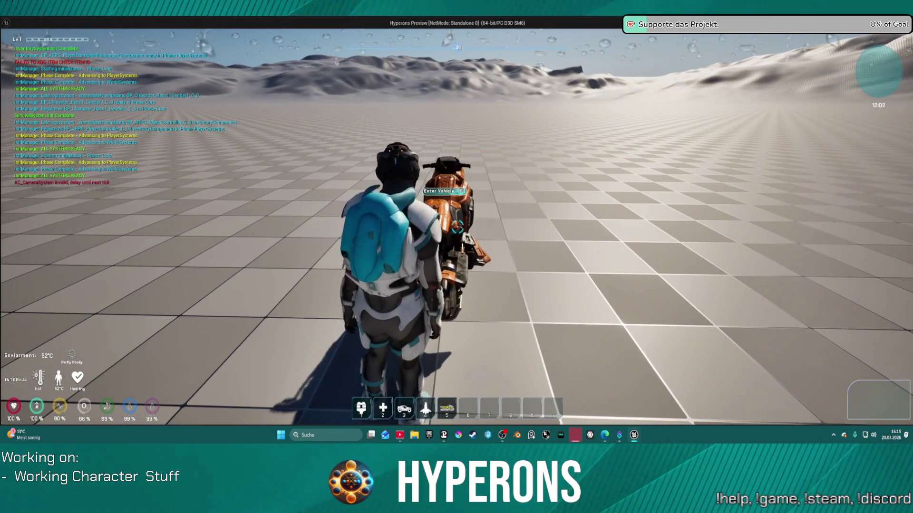
{"action": "key", "text": "f"}
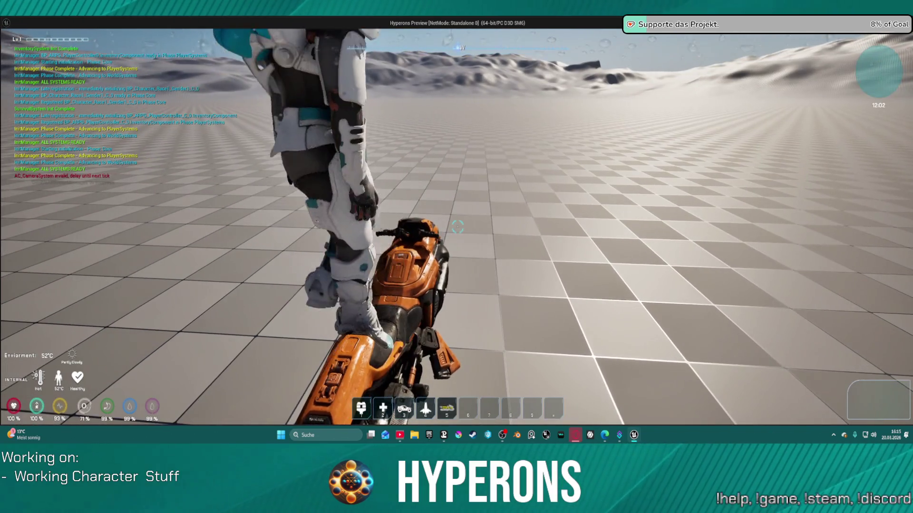
{"action": "key", "text": "Escape"}
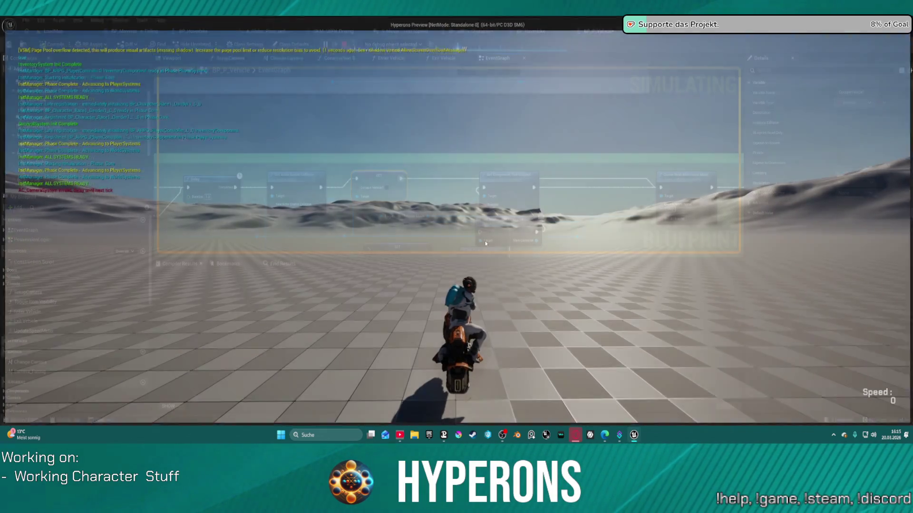
{"action": "left_click_drag", "start_coordinate": [511, 228], "coordinate": [375, 116]}
Delete the four control-rotation nodes, restoring the Character Mover getter after deleting it by mistake.
{"action": "key", "text": "Delete"}
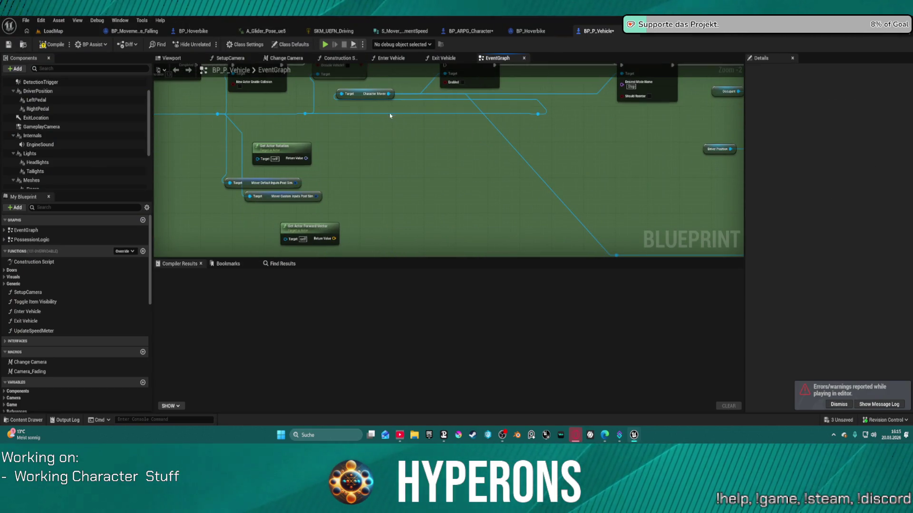
{"action": "left_click", "coordinate": [368, 93]}
{"action": "key", "text": "Delete"}
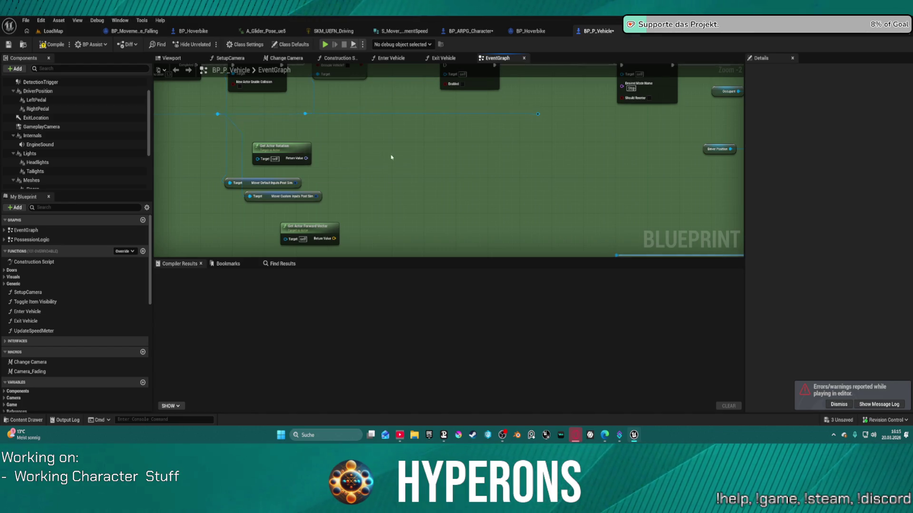
{"action": "key", "text": "ctrl+z"}
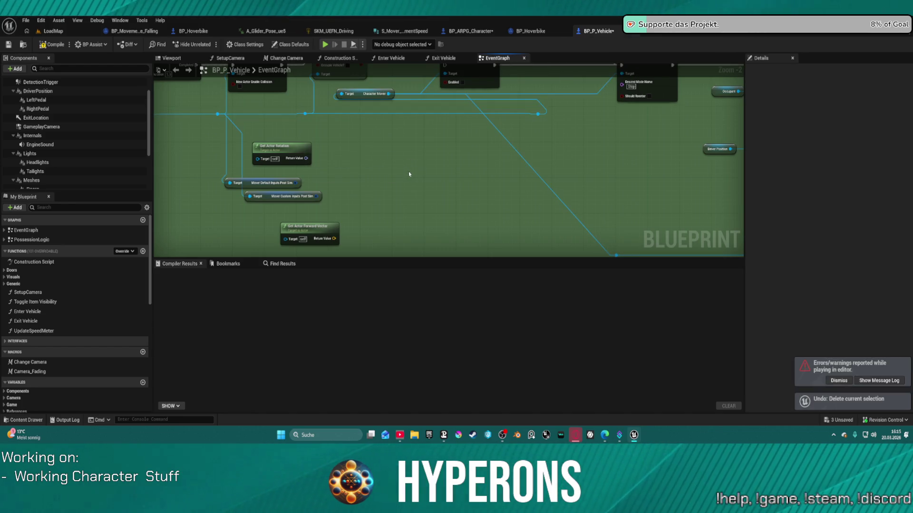
{"action": "left_click_drag", "start_coordinate": [415, 230], "coordinate": [441, 175]}
Add a Get Target Orientation node from the Character Mover output.
{"action": "left_click_drag", "start_coordinate": [331, 161], "coordinate": [360, 212]}
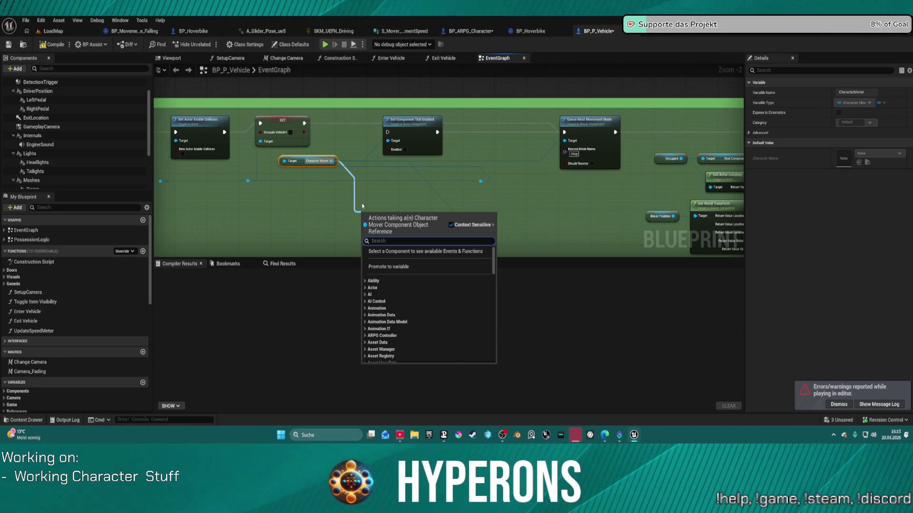
{"action": "type", "text": "pri"}
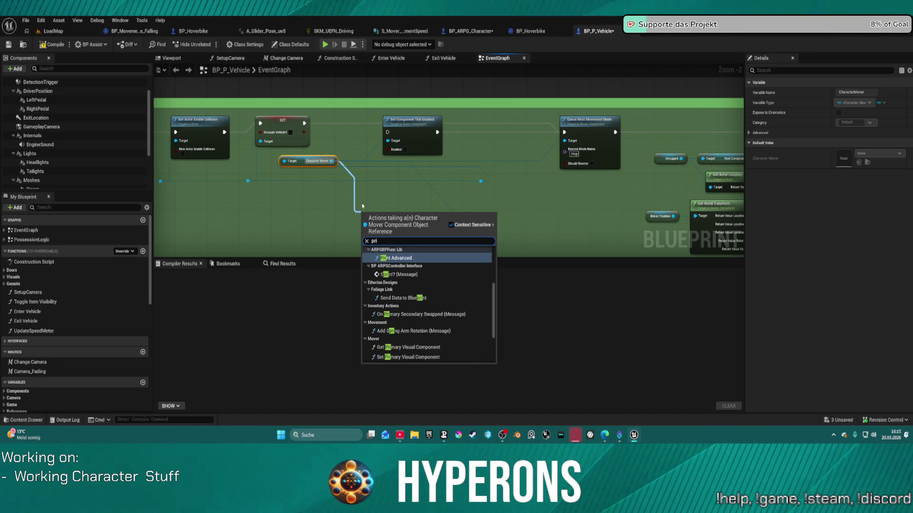
{"action": "key", "text": "BackSpace"}
{"action": "key", "text": "BackSpace"}
{"action": "key", "text": "BackSpace"}
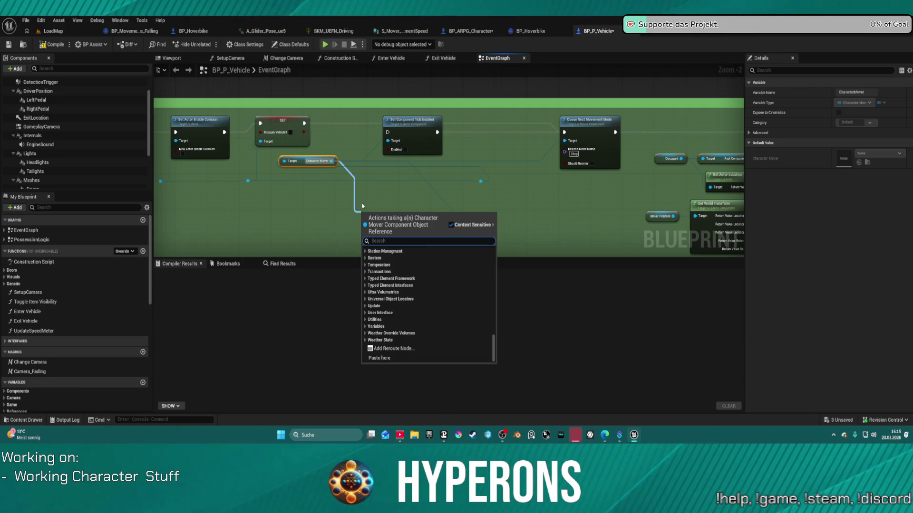
{"action": "type", "text": "orient"}
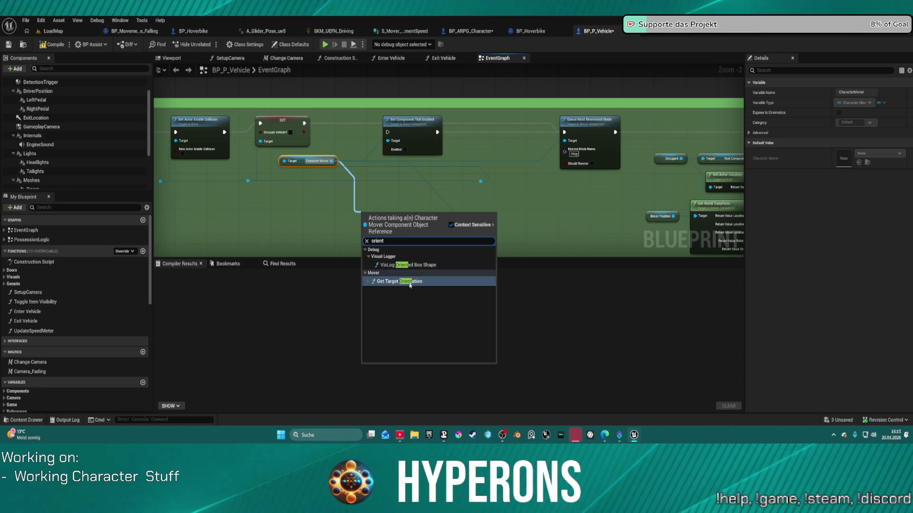
{"action": "key", "text": "Return"}
Add a Print String after SET and feed it the target orientation value.
{"action": "left_click_drag", "start_coordinate": [409, 123], "coordinate": [531, 199]}
{"action": "left_click_drag", "start_coordinate": [304, 123], "coordinate": [358, 139]}
{"action": "type", "text": "print"}
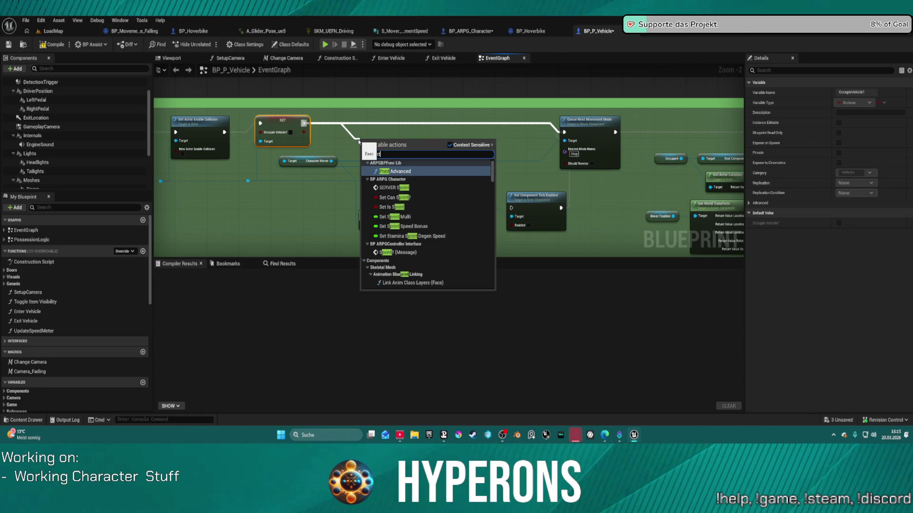
{"action": "type", "text": " string"}
{"action": "key", "text": "Return"}
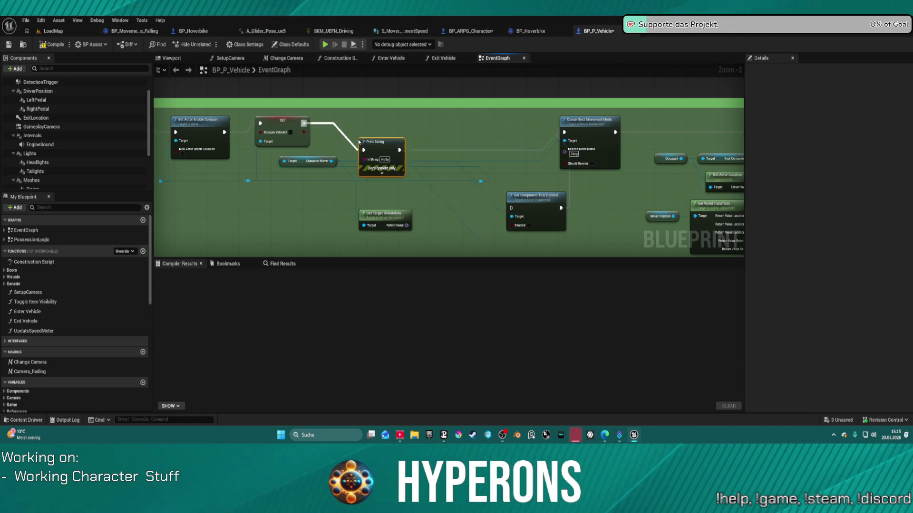
{"action": "mouse_move", "coordinate": [406, 222]}
{"action": "left_mouse_down"}
{"action": "mouse_move", "coordinate": [409, 211]}
{"action": "mouse_move", "coordinate": [357, 204]}
{"action": "mouse_move", "coordinate": [364, 160]}
{"action": "left_mouse_up"}
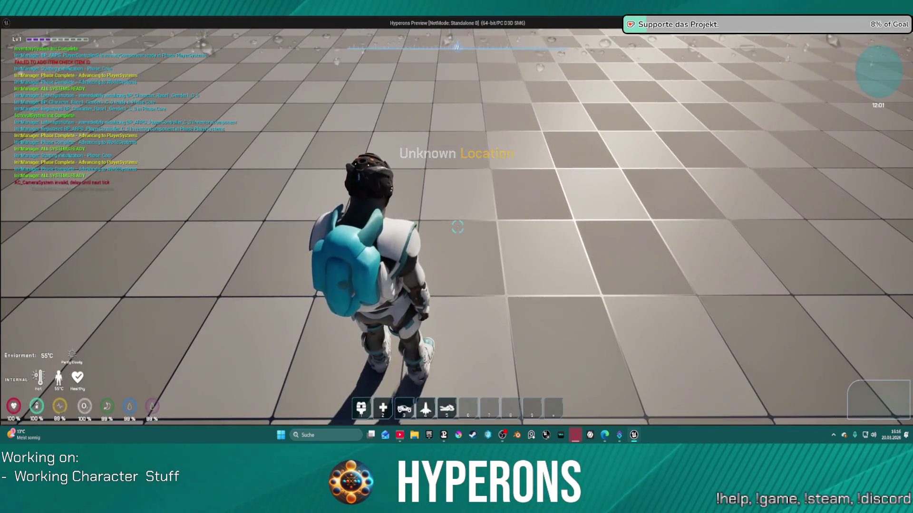
Spawn the hoverbike with key 5, mount it, ride it left and right, dismount, and return to the editor.
{"action": "key", "text": "5"}
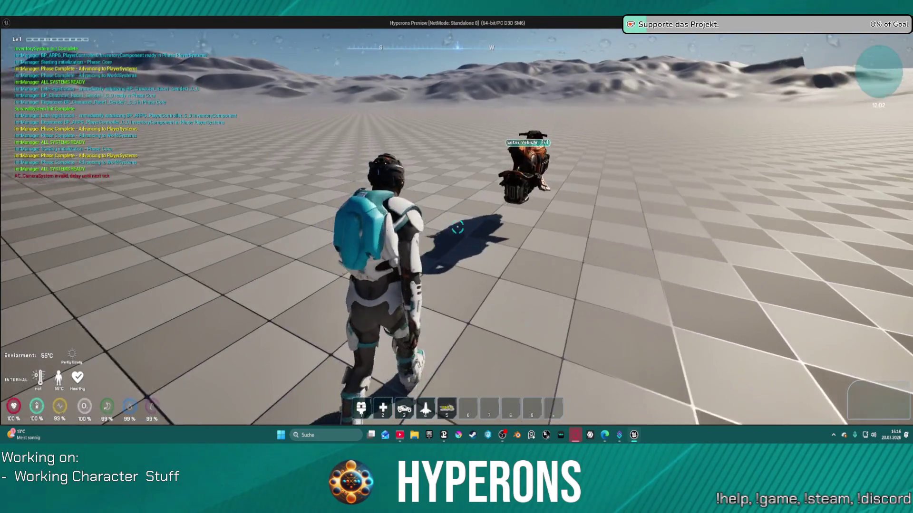
{"action": "key", "text": "w"}
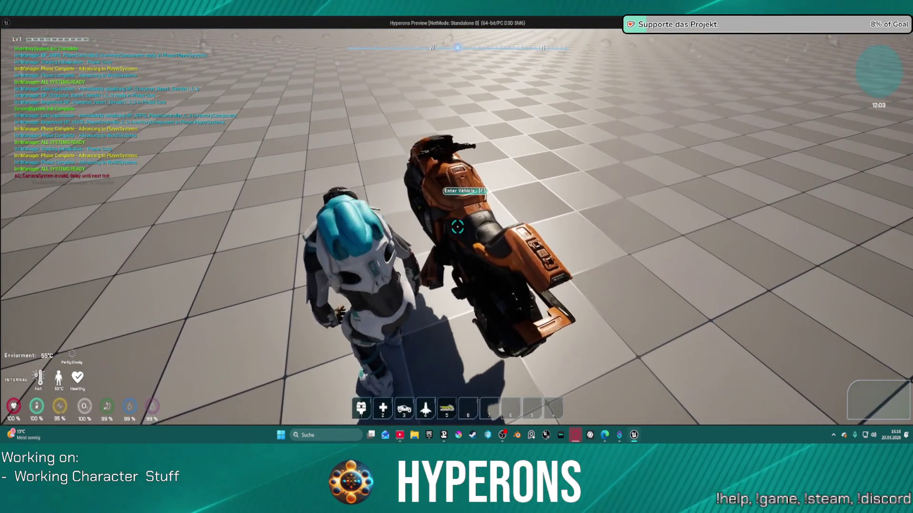
{"action": "key", "text": "f"}
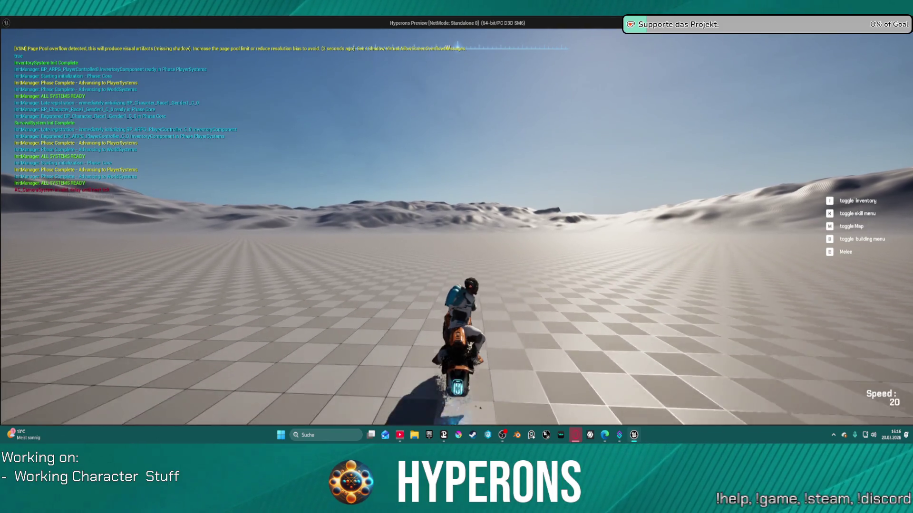
{"action": "key", "text": "a"}
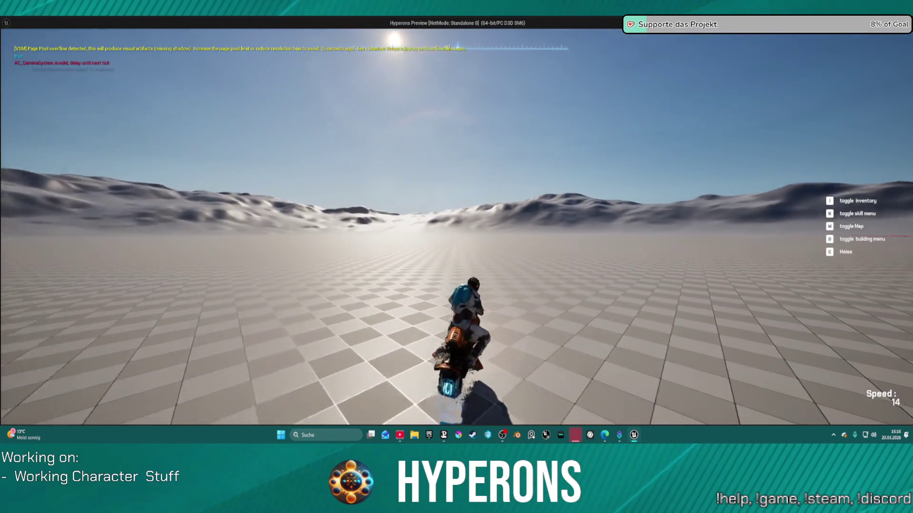
{"action": "key", "text": "w"}
{"action": "key", "text": "d"}
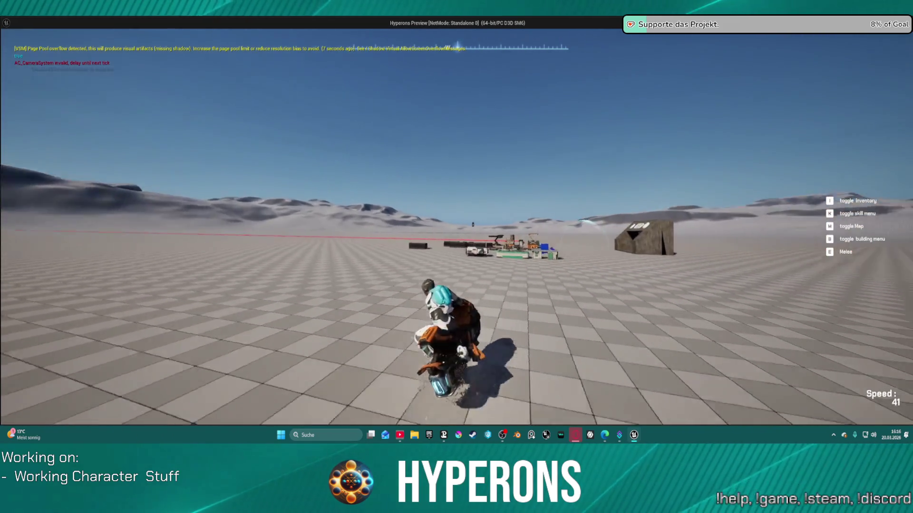
{"action": "key", "text": "d"}
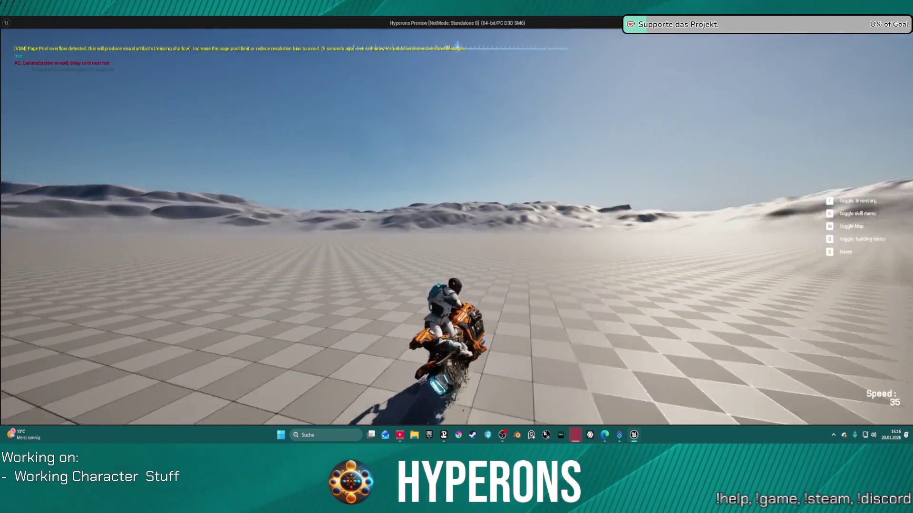
{"action": "key", "text": "f"}
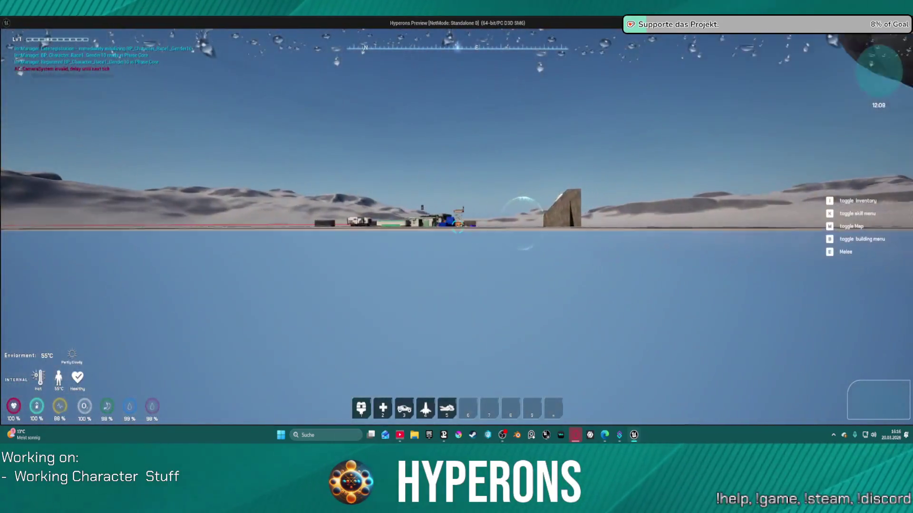
{"action": "key", "text": "alt+Tab"}
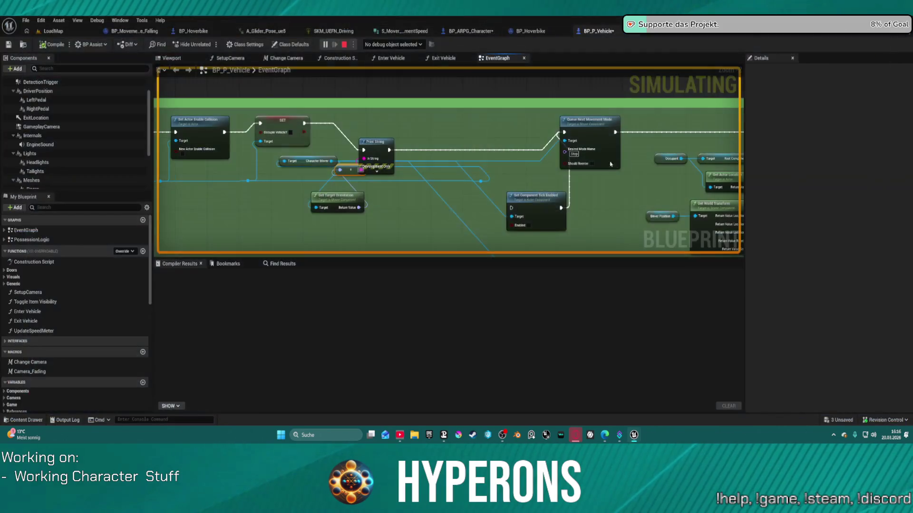
Move Print String into the main exec line and wire SET's execution into it.
{"action": "mouse_move", "coordinate": [375, 152]}
{"action": "left_mouse_down"}
{"action": "mouse_move", "coordinate": [377, 127]}
{"action": "mouse_move", "coordinate": [419, 131]}
{"action": "left_mouse_up"}
{"action": "scroll", "coordinate": [436, 128], "scroll_direction": "down", "scroll_amount": 2}
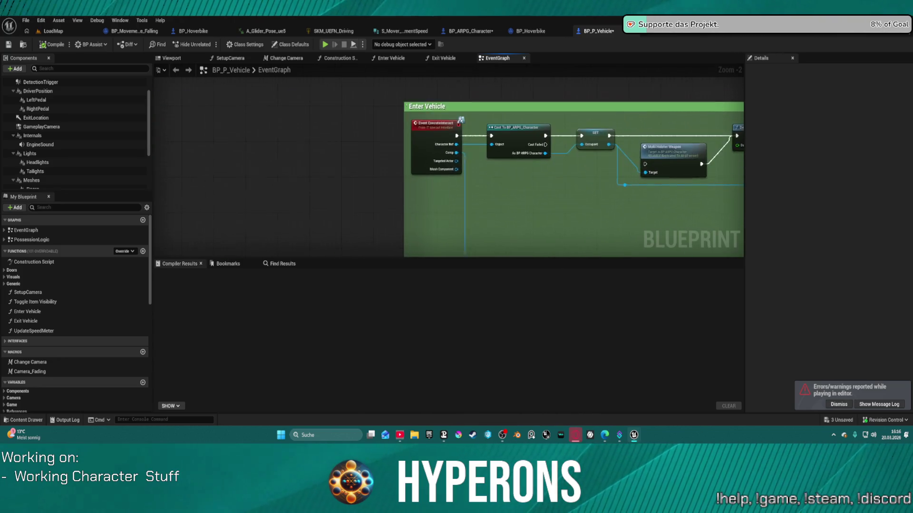
{"action": "scroll", "coordinate": [374, 148], "scroll_direction": "up", "scroll_amount": 2}
{"action": "scroll", "coordinate": [374, 148], "scroll_direction": "down", "scroll_amount": 2}
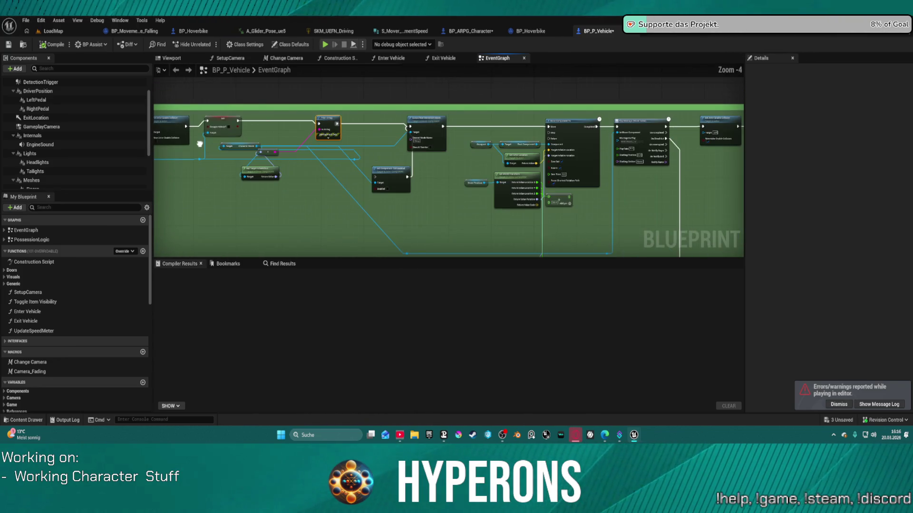
{"action": "scroll", "coordinate": [334, 146], "scroll_direction": "up", "scroll_amount": 2}
{"action": "scroll", "coordinate": [334, 146], "scroll_direction": "up", "scroll_amount": 1}
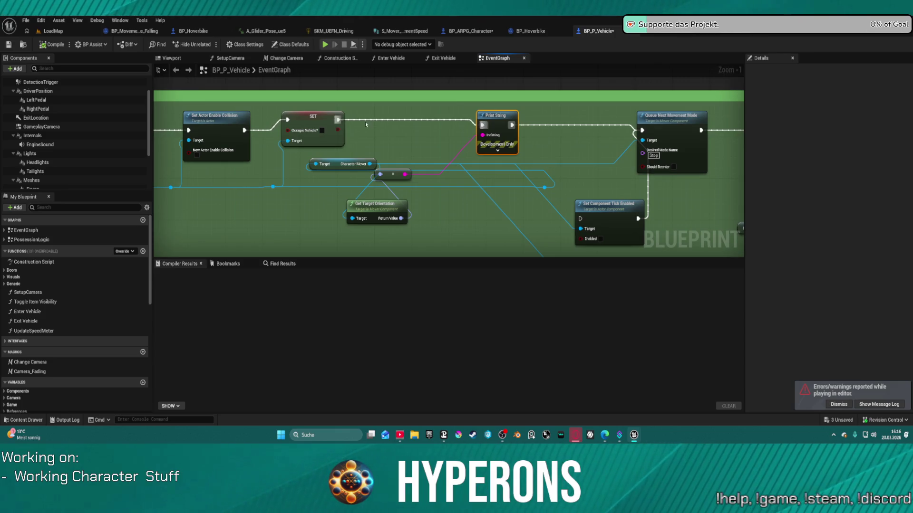
{"action": "mouse_move", "coordinate": [343, 121]}
{"action": "left_mouse_down"}
{"action": "mouse_move", "coordinate": [667, 131]}
{"action": "mouse_move", "coordinate": [470, 171]}
{"action": "mouse_move", "coordinate": [492, 228]}
{"action": "left_mouse_up"}
Pan the graph to the Toggle Lights comment, then go to BP_Hoverbike's Generate Move function.
{"action": "scroll", "coordinate": [463, 182], "scroll_direction": "down", "scroll_amount": 5}
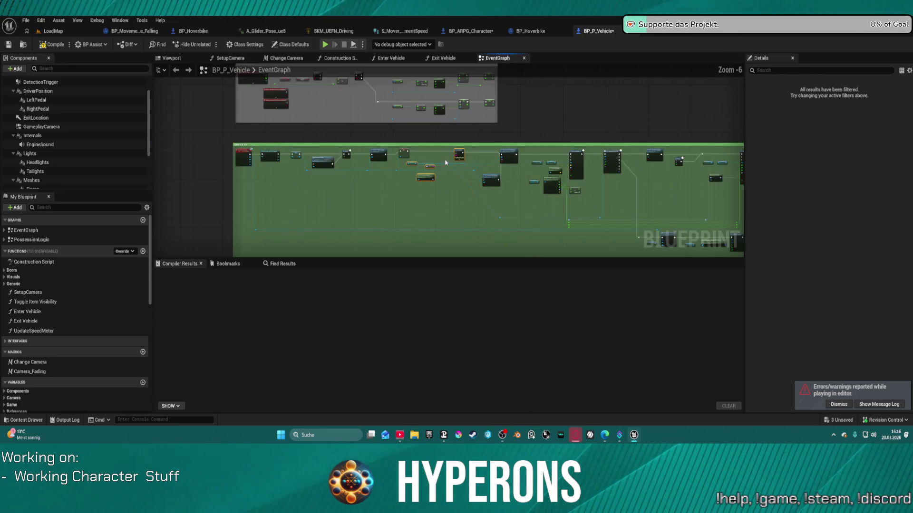
{"action": "mouse_move", "coordinate": [447, 186]}
{"action": "left_mouse_down"}
{"action": "mouse_move", "coordinate": [460, 217]}
{"action": "mouse_move", "coordinate": [421, 79]}
{"action": "left_mouse_up"}
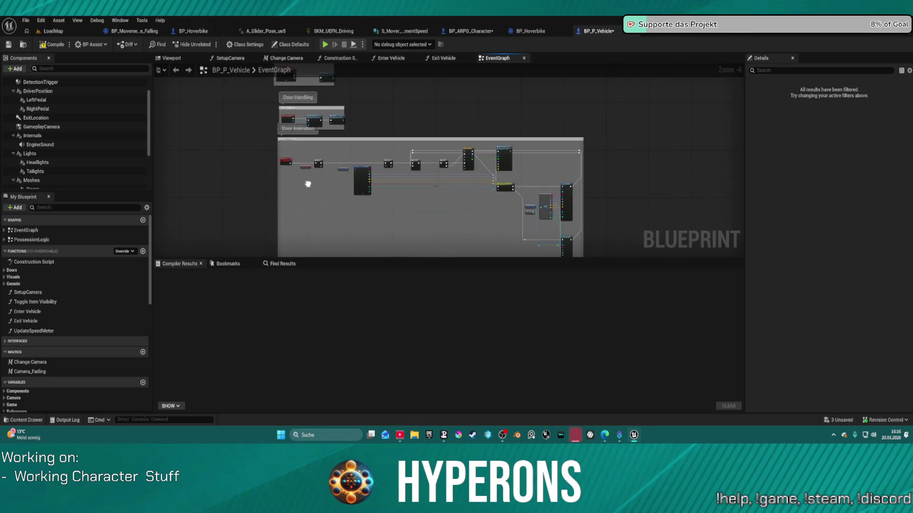
{"action": "left_click", "coordinate": [537, 32]}
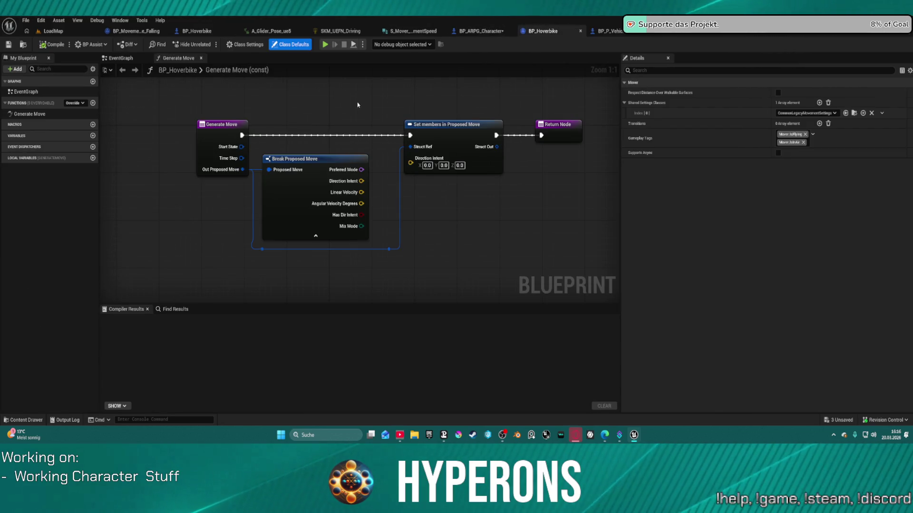
Paste Print String and Character Mover into BP_Hoverbike, chaining Parent Tick → Print String → Set Camera Rotation.
{"action": "left_click", "coordinate": [122, 58]}
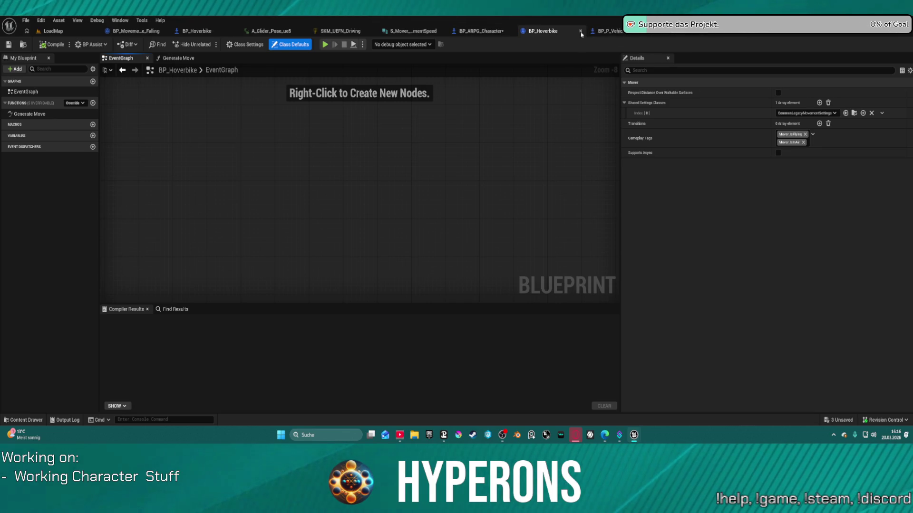
{"action": "left_click", "coordinate": [199, 34]}
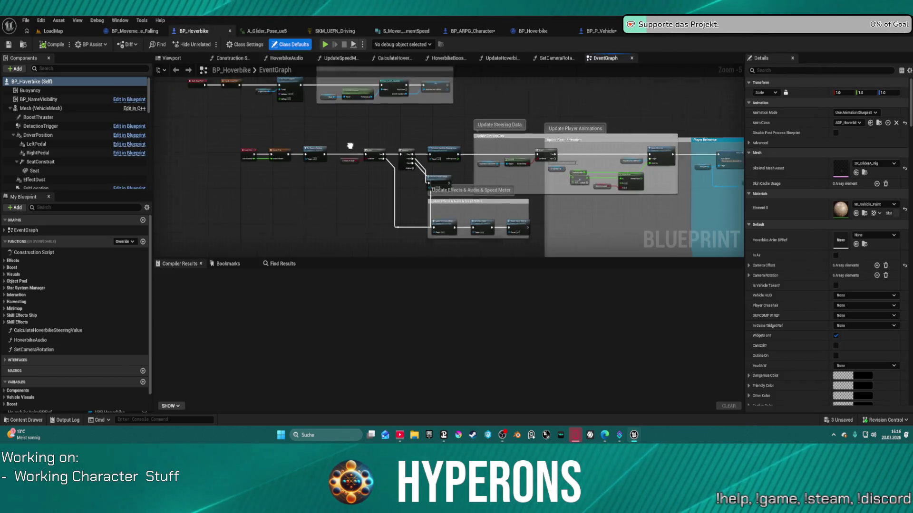
{"action": "key", "text": "ctrl+v"}
{"action": "scroll", "coordinate": [320, 121], "scroll_direction": "up", "scroll_amount": 3}
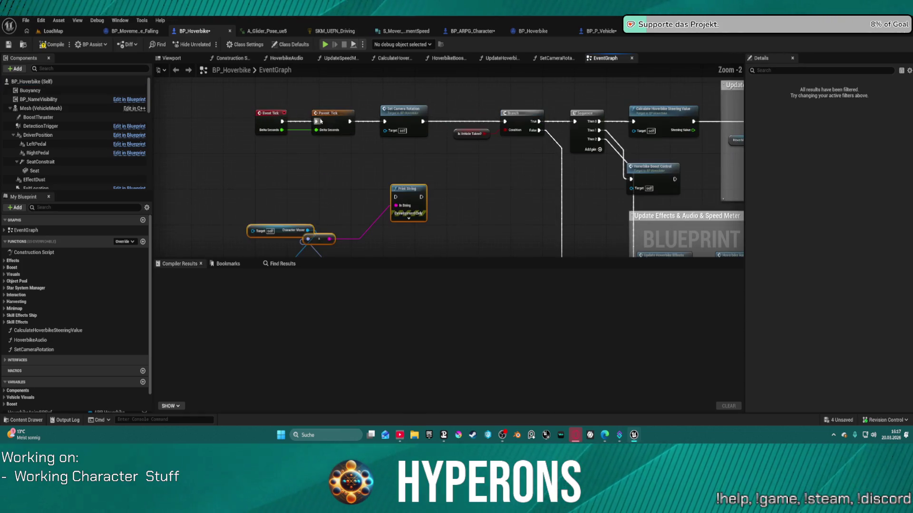
{"action": "left_click_drag", "start_coordinate": [398, 198], "coordinate": [369, 154]}
{"action": "left_click_drag", "start_coordinate": [350, 121], "coordinate": [350, 121]}
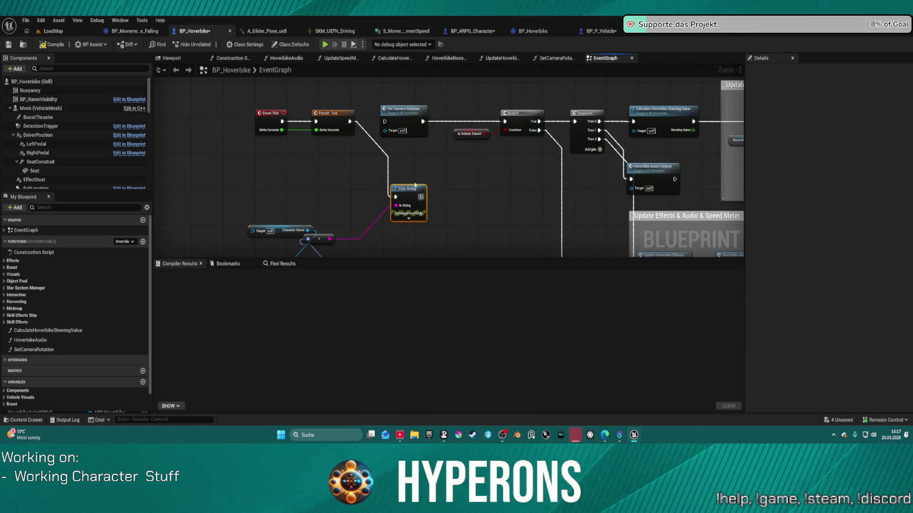
{"action": "left_click_drag", "start_coordinate": [426, 199], "coordinate": [386, 128]}
Give Character Mover a Get Occupant target by searching 'occ'.
{"action": "left_click_drag", "start_coordinate": [252, 231], "coordinate": [195, 195]}
{"action": "type", "text": "occ"}
{"action": "key", "text": "Return"}
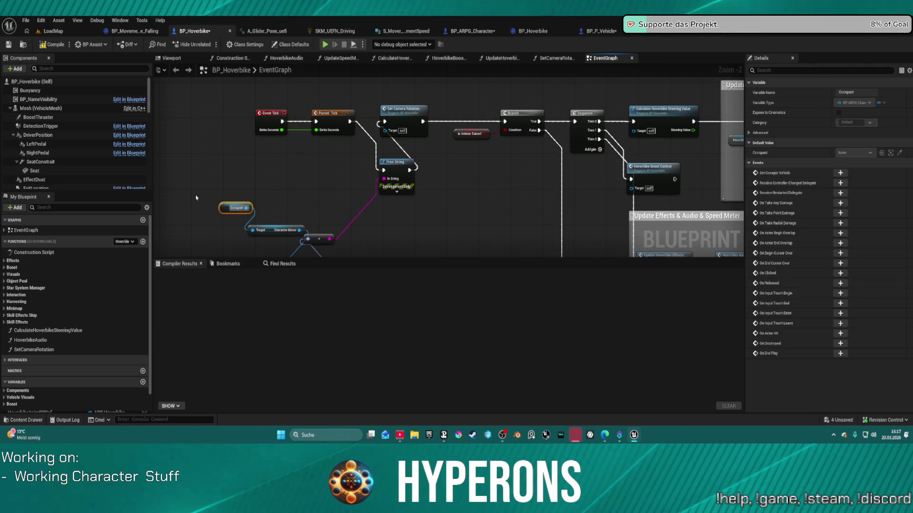
{"action": "left_click", "coordinate": [392, 170]}
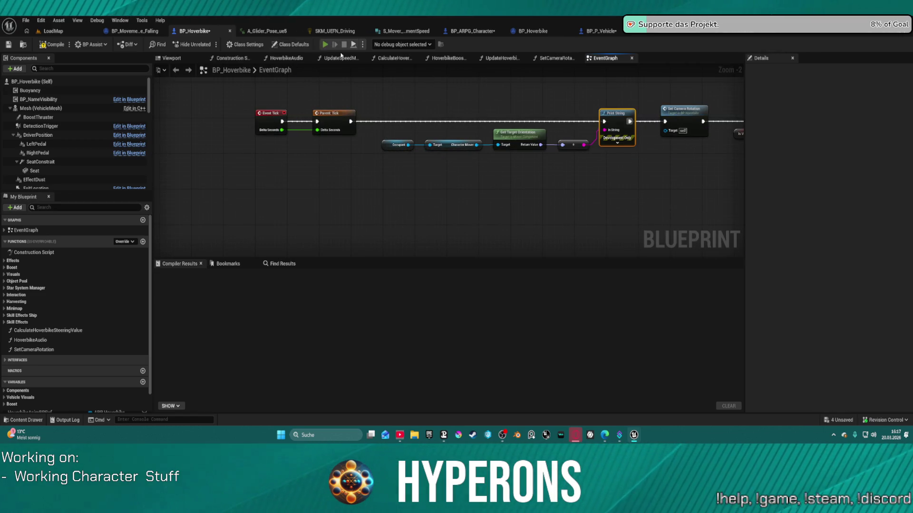
{"action": "key", "text": "alt+p"}
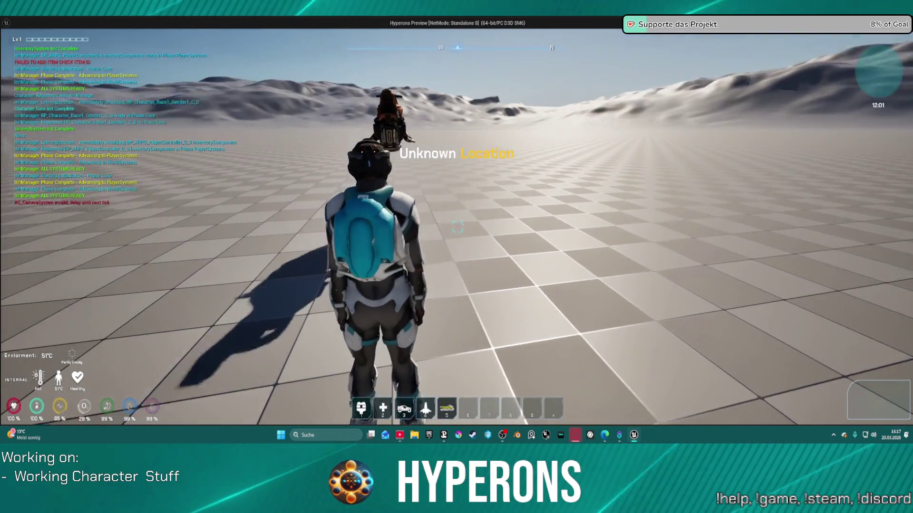
{"action": "key", "text": "w"}
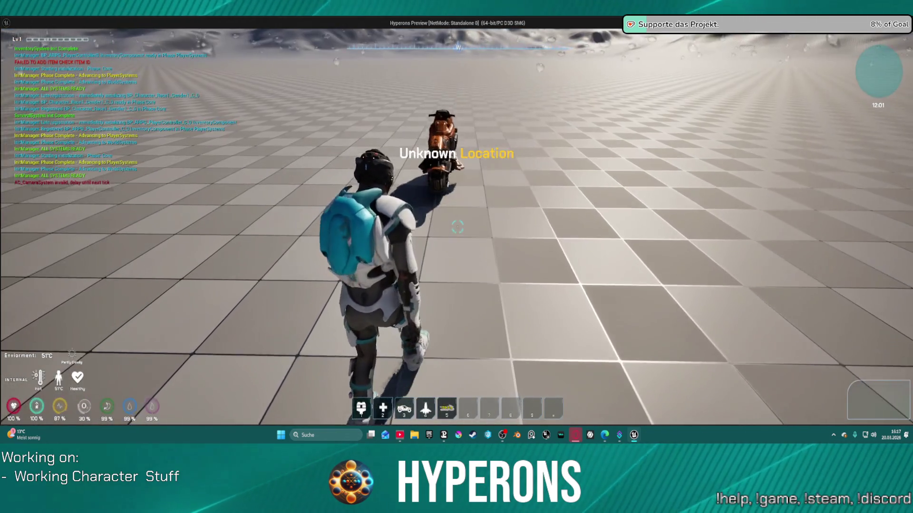
{"action": "key", "text": "f"}
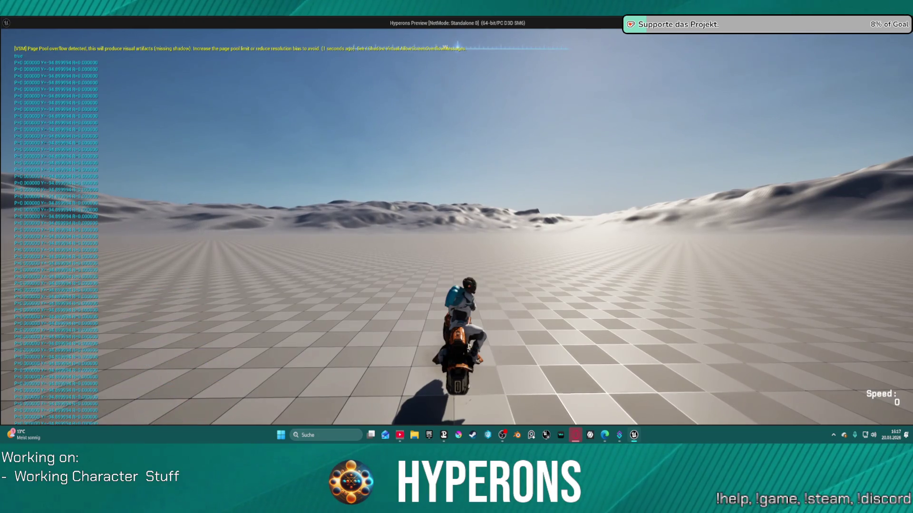
{"action": "key", "text": "w"}
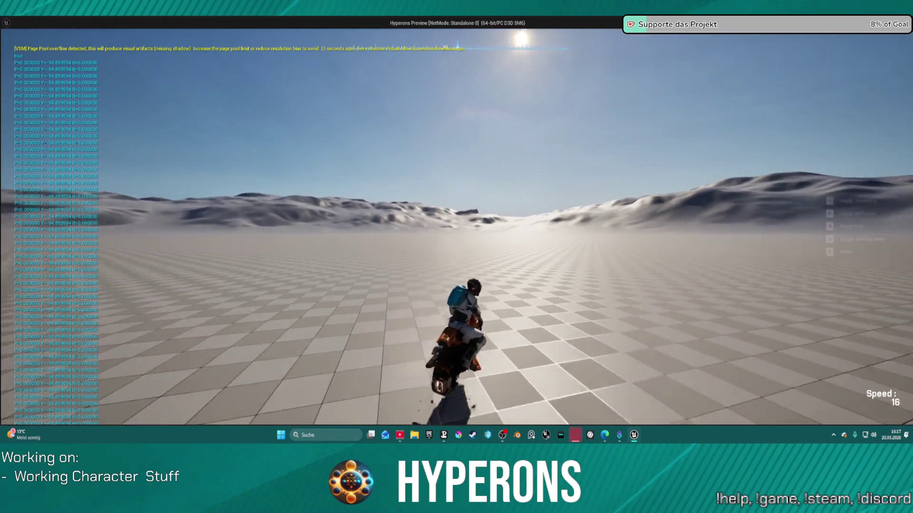
{"action": "key", "text": "d"}
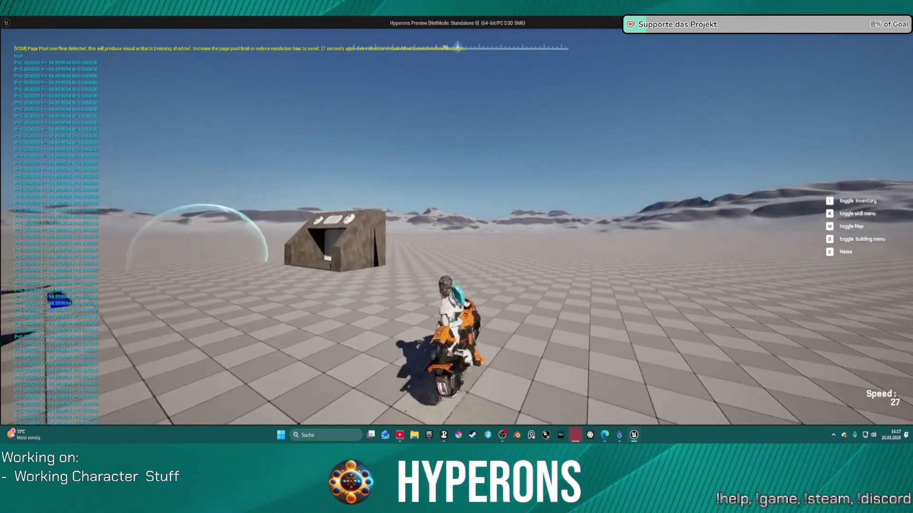
{"action": "key", "text": "d"}
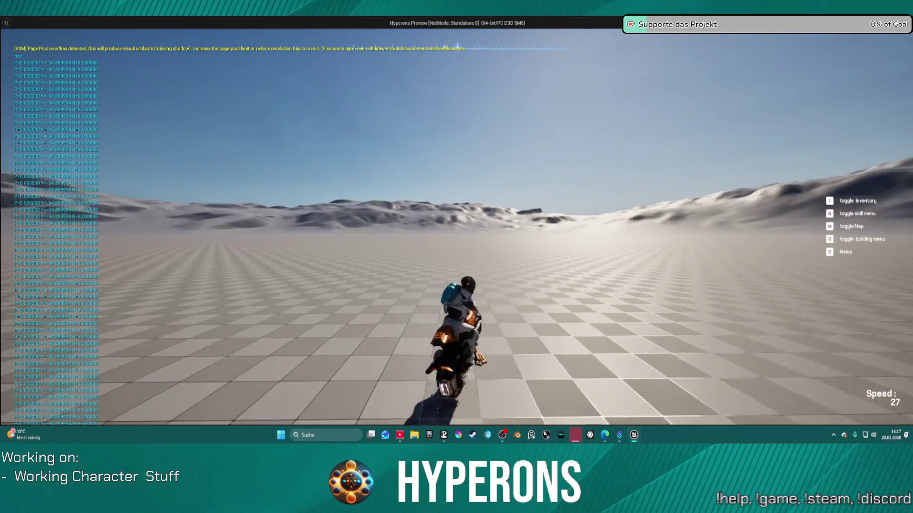
{"action": "key", "text": "a"}
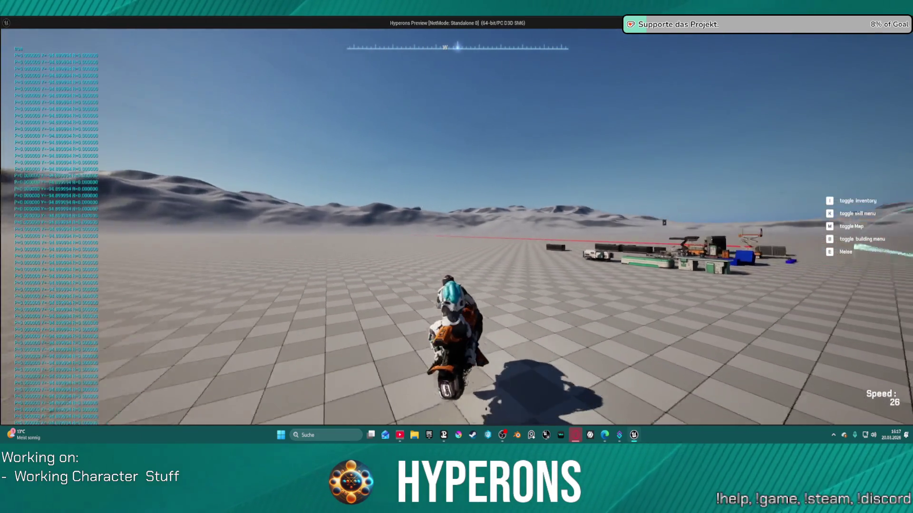
{"action": "key", "text": "a"}
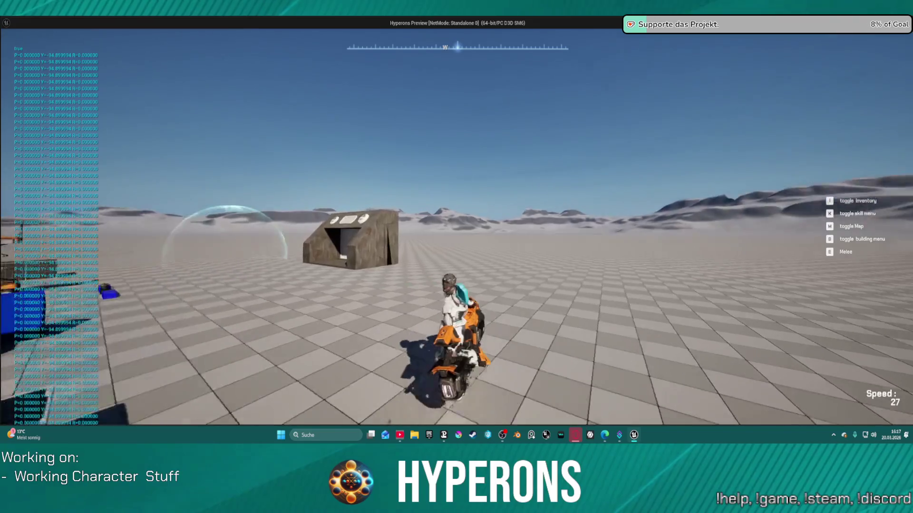
{"action": "key", "text": "d"}
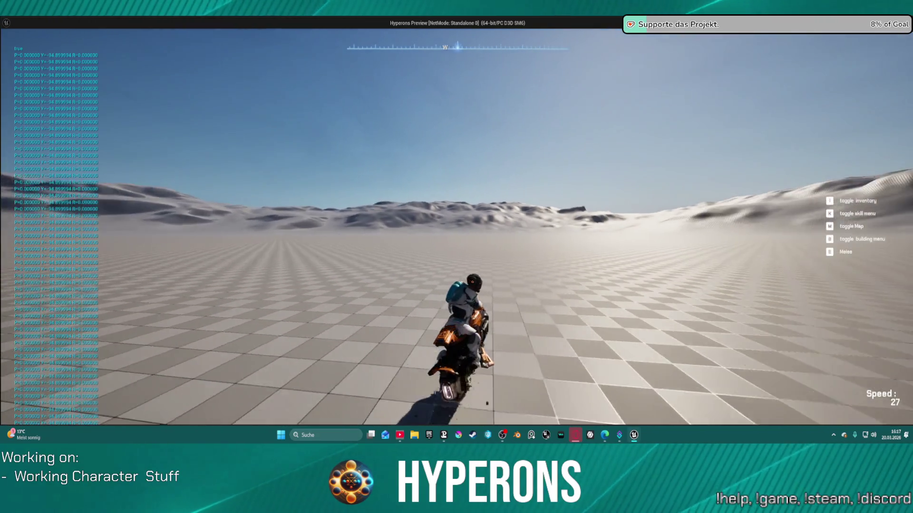
{"action": "key", "text": "d"}
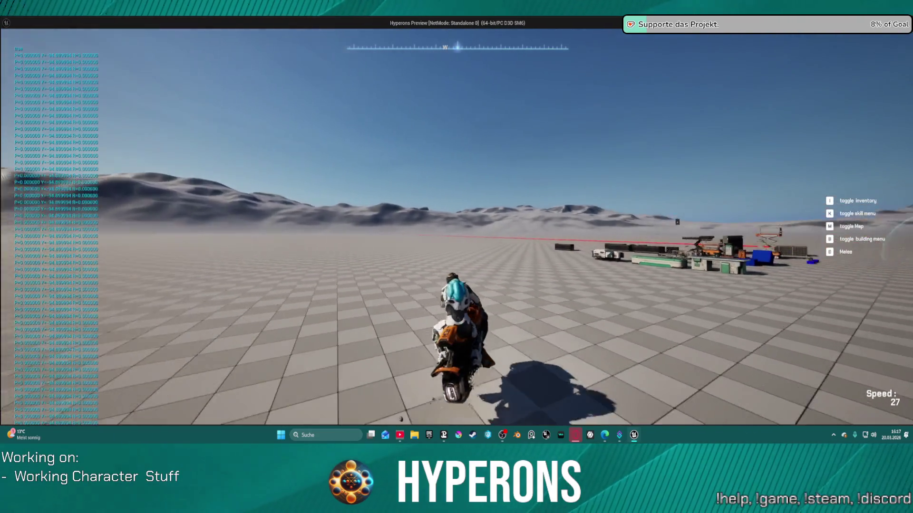
{"action": "key", "text": "d"}
{"action": "key", "text": "Escape"}
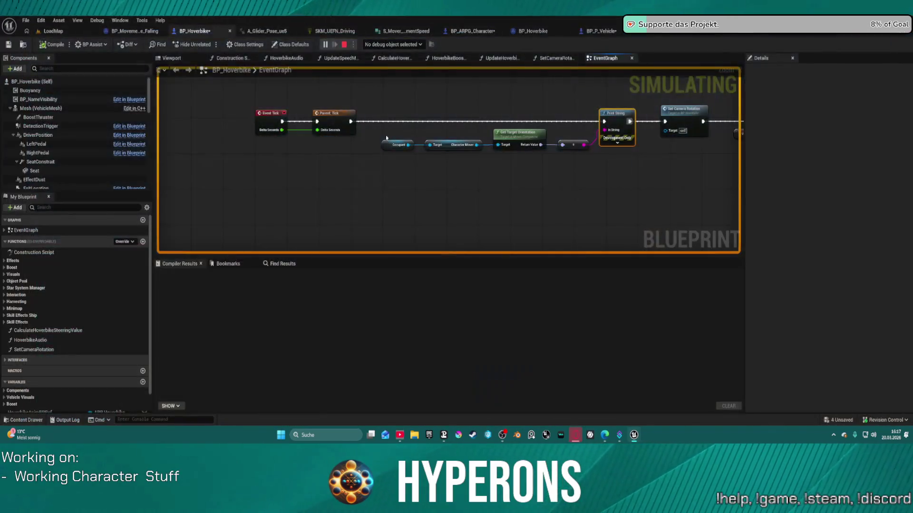
Search Character Mover's actions for 'set target', then cancel without adding a node.
{"action": "left_click_drag", "start_coordinate": [666, 182], "coordinate": [599, 202]}
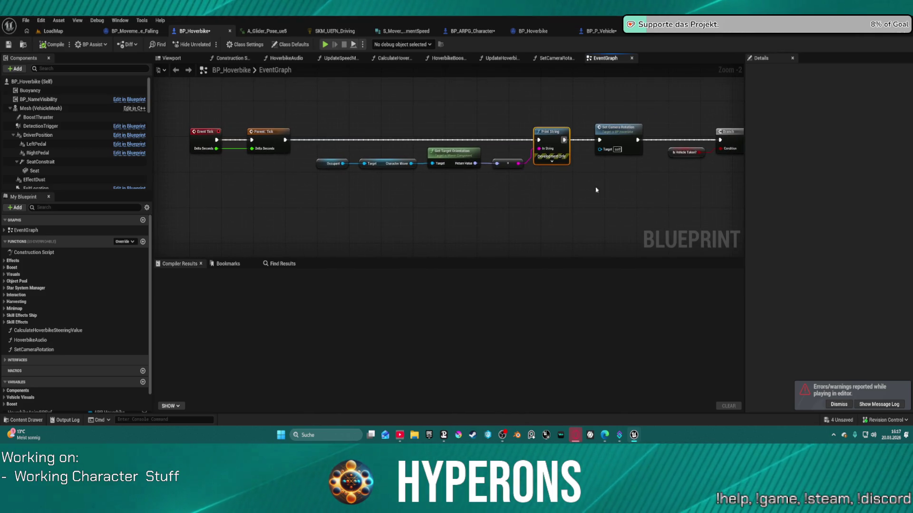
{"action": "left_click_drag", "start_coordinate": [412, 165], "coordinate": [419, 215]}
{"action": "type", "text": "set target"}
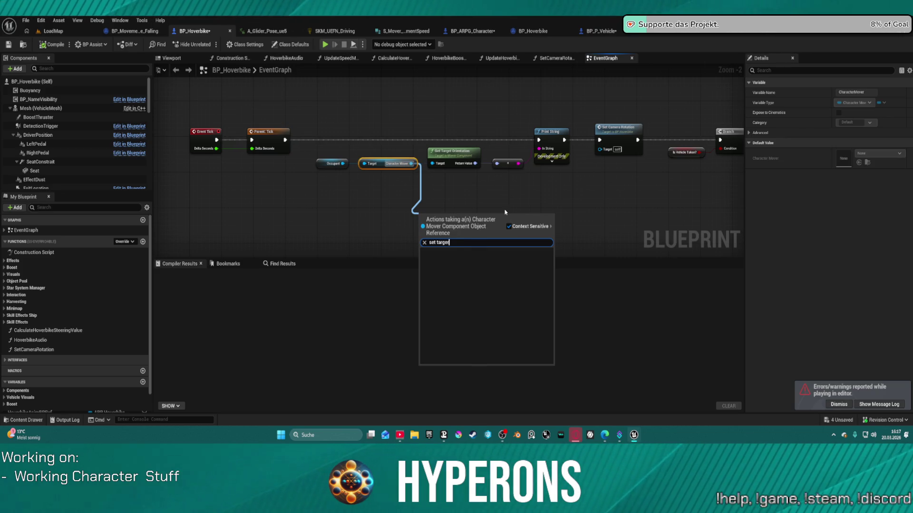
{"action": "key", "text": "BackSpace"}
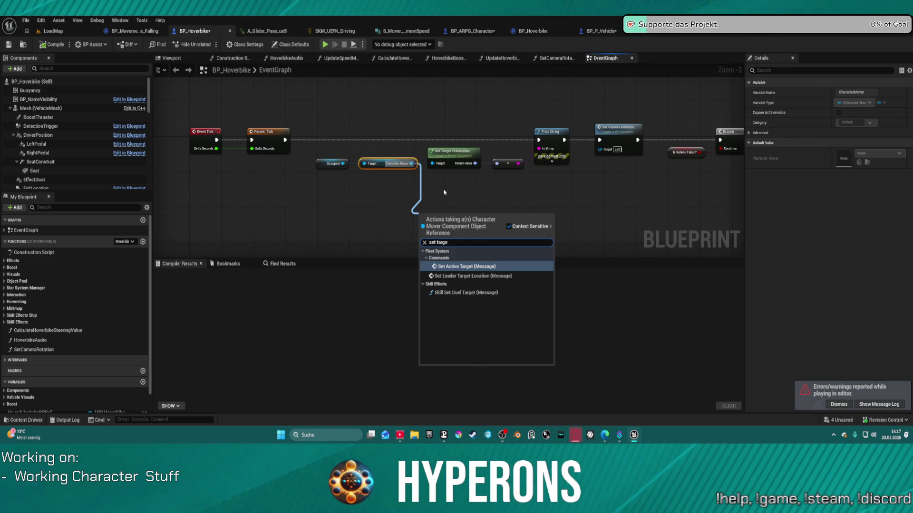
{"action": "left_click", "coordinate": [444, 194]}
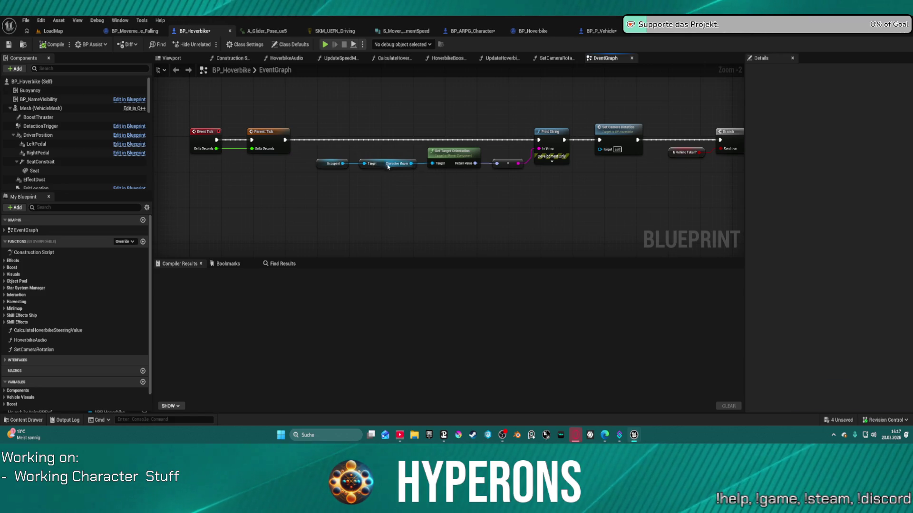
Wire Parent Tick directly to Set Camera Rotation, move the Print String chain below, and switch to BP_P_Vehicle.
{"action": "left_click_drag", "start_coordinate": [290, 141], "coordinate": [600, 141]}
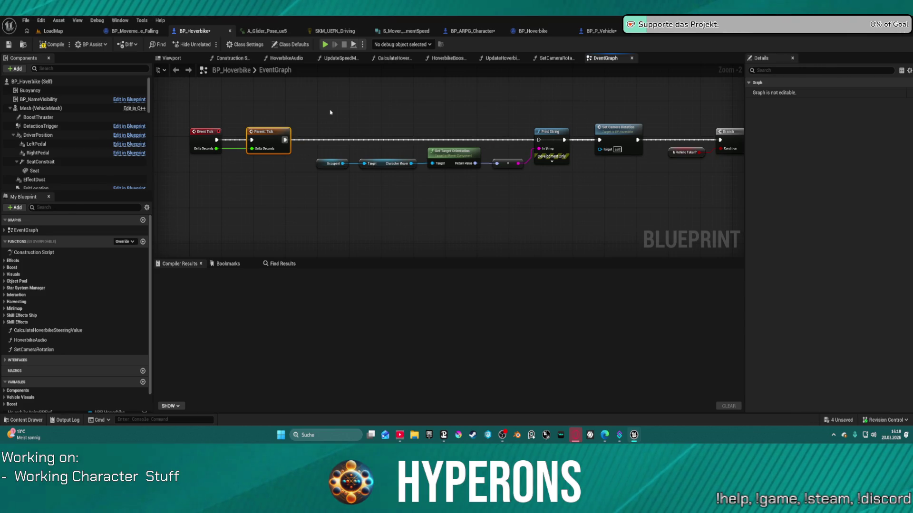
{"action": "mouse_move", "coordinate": [333, 116]}
{"action": "left_mouse_down"}
{"action": "mouse_move", "coordinate": [377, 183]}
{"action": "mouse_move", "coordinate": [566, 184]}
{"action": "left_mouse_up"}
{"action": "mouse_move", "coordinate": [566, 143]}
{"action": "left_mouse_down"}
{"action": "mouse_move", "coordinate": [620, 218]}
{"action": "mouse_move", "coordinate": [593, 192]}
{"action": "left_mouse_up"}
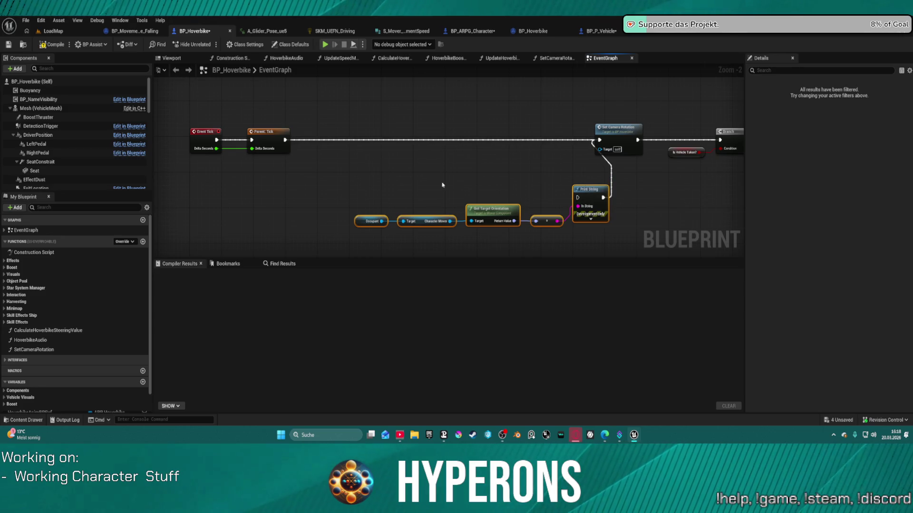
{"action": "left_click", "coordinate": [600, 32]}
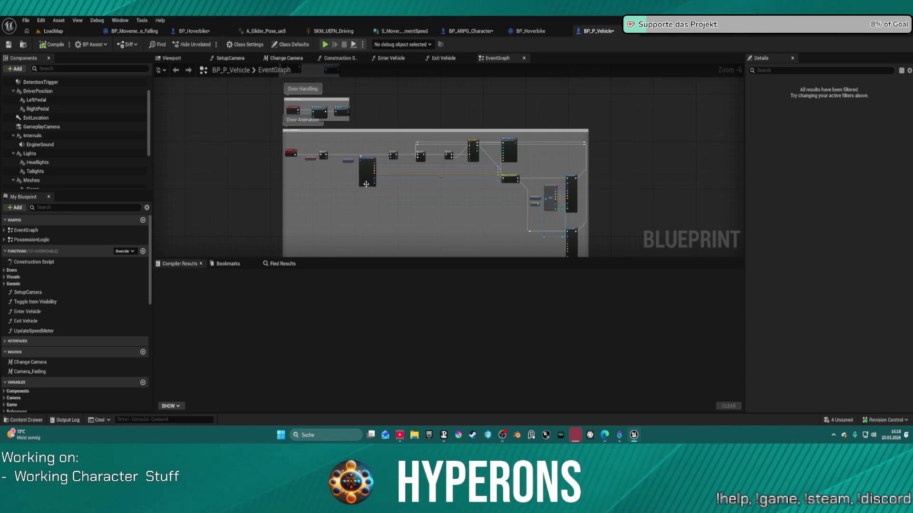
Remove the Print String, reroute and Get Target Orientation nodes by the enter-vehicle logic, leaving Character Mover in place.
{"action": "left_click_drag", "start_coordinate": [388, 220], "coordinate": [420, 95]}
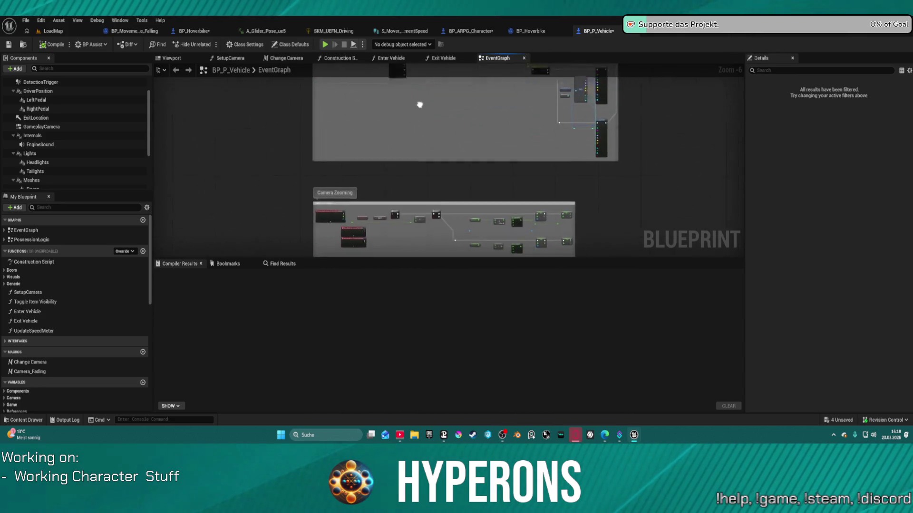
{"action": "scroll", "coordinate": [435, 152], "scroll_direction": "up", "scroll_amount": 1}
{"action": "scroll", "coordinate": [403, 216], "scroll_direction": "up", "scroll_amount": 1}
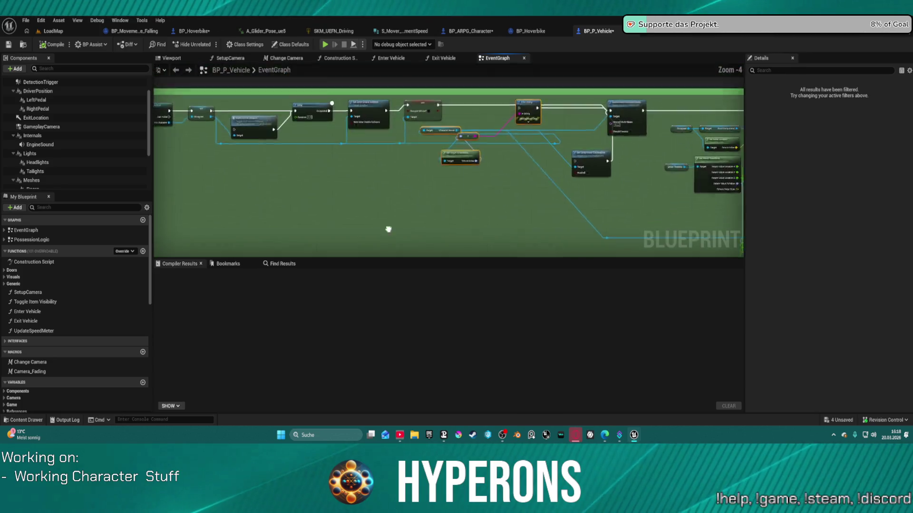
{"action": "scroll", "coordinate": [381, 185], "scroll_direction": "up", "scroll_amount": 4}
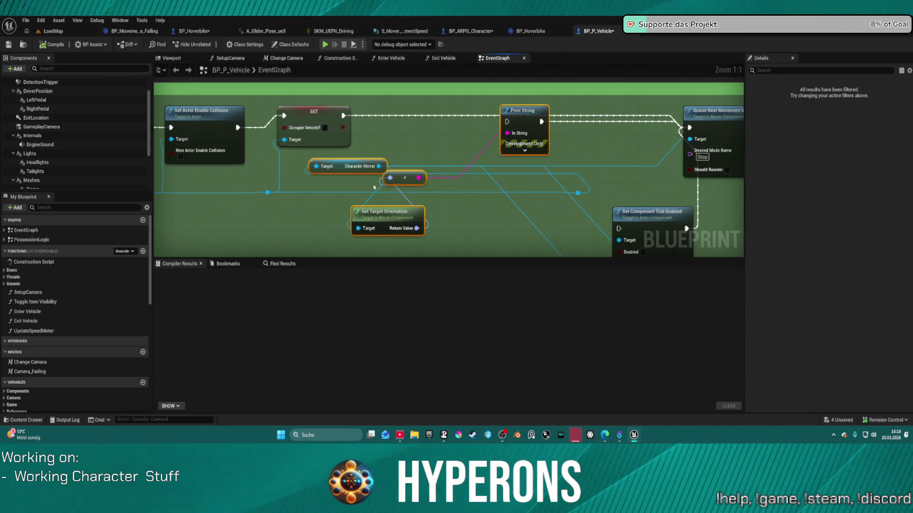
{"action": "left_click_drag", "start_coordinate": [339, 166], "coordinate": [275, 215]}
{"action": "left_click", "coordinate": [334, 181]}
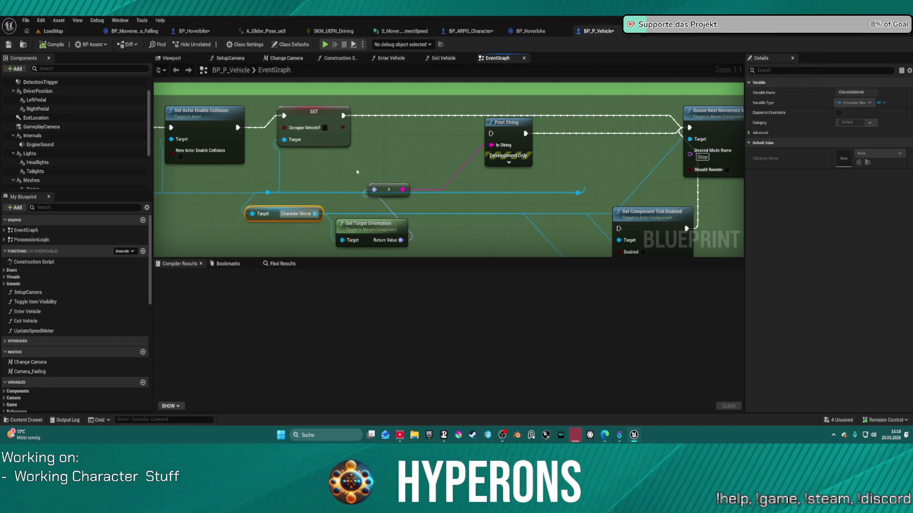
{"action": "key", "text": "ctrl+z"}
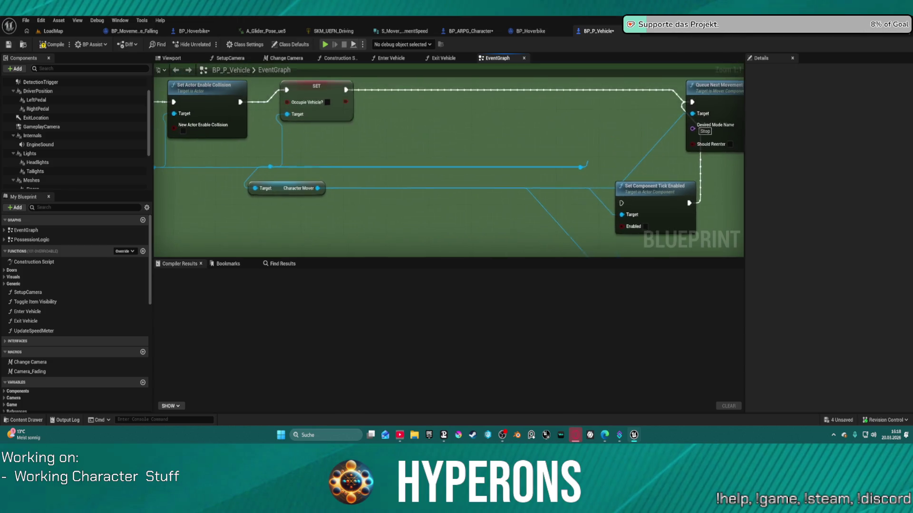
{"action": "mouse_move", "coordinate": [275, 189]}
{"action": "left_mouse_down"}
{"action": "mouse_move", "coordinate": [329, 170]}
{"action": "mouse_move", "coordinate": [363, 200]}
{"action": "mouse_move", "coordinate": [365, 190]}
{"action": "mouse_move", "coordinate": [321, 211]}
{"action": "mouse_move", "coordinate": [492, 129]}
{"action": "mouse_move", "coordinate": [577, 124]}
{"action": "left_mouse_up"}
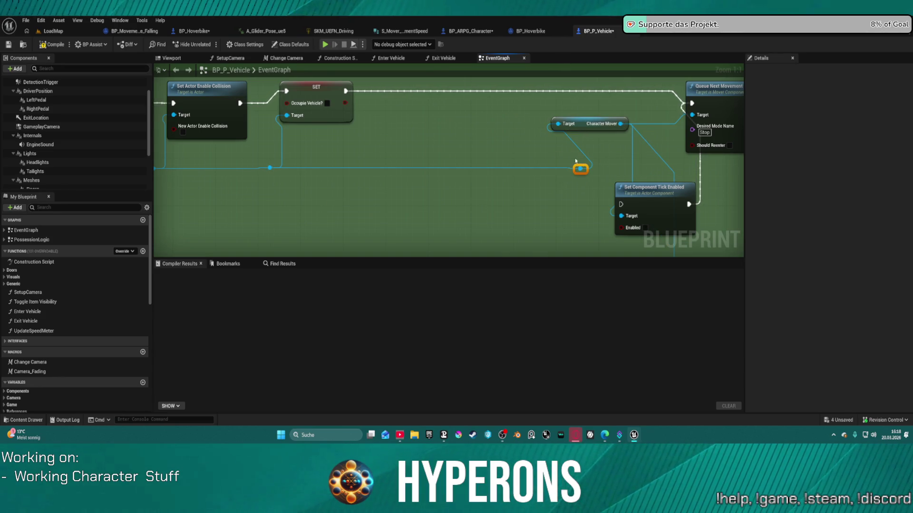
{"action": "key", "text": "ctrl+z"}
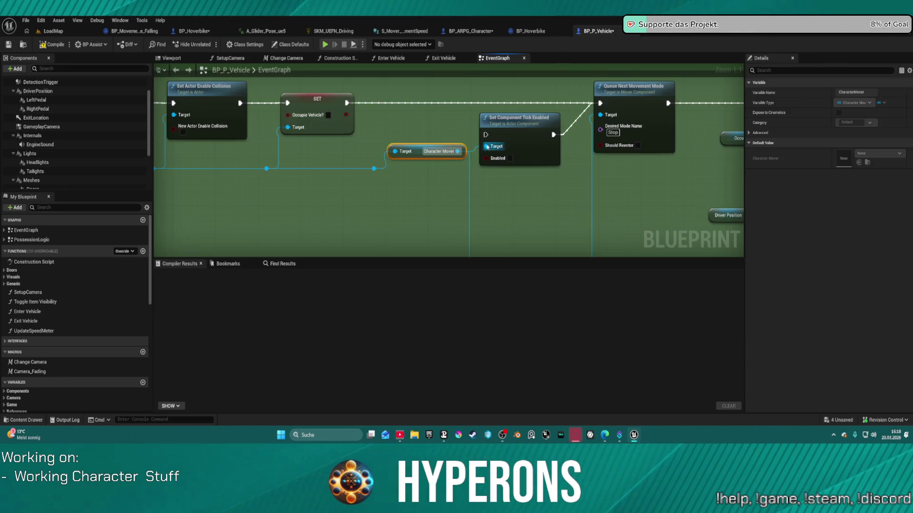
Search Character Mover's actions for 'rotation' and dismiss the list without adding anything.
{"action": "mouse_move", "coordinate": [459, 150]}
{"action": "left_mouse_down"}
{"action": "mouse_move", "coordinate": [465, 205]}
{"action": "mouse_move", "coordinate": [451, 196]}
{"action": "left_mouse_up"}
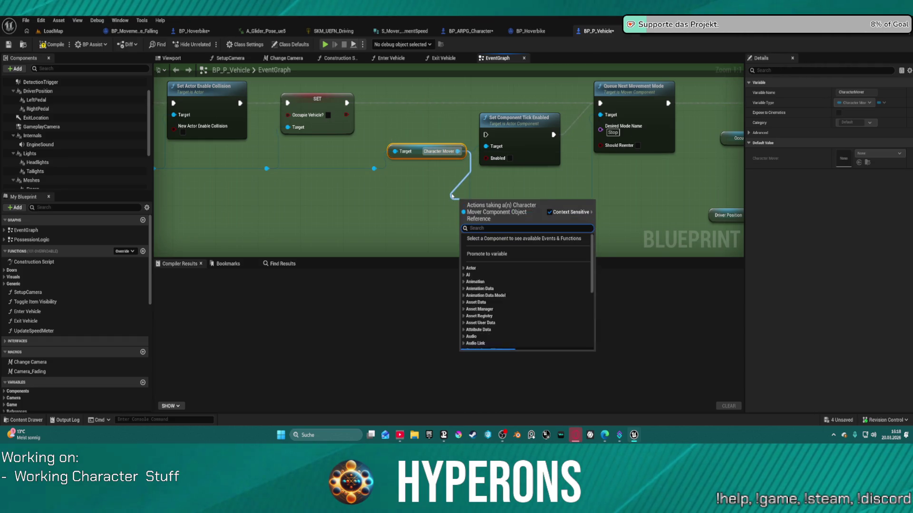
{"action": "type", "text": "rotation"}
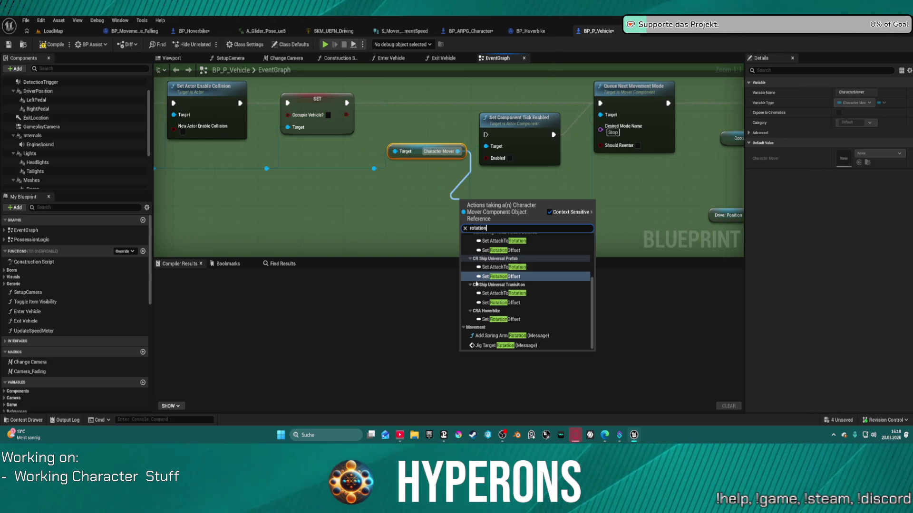
{"action": "scroll", "coordinate": [537, 316], "scroll_direction": "up", "scroll_amount": 3}
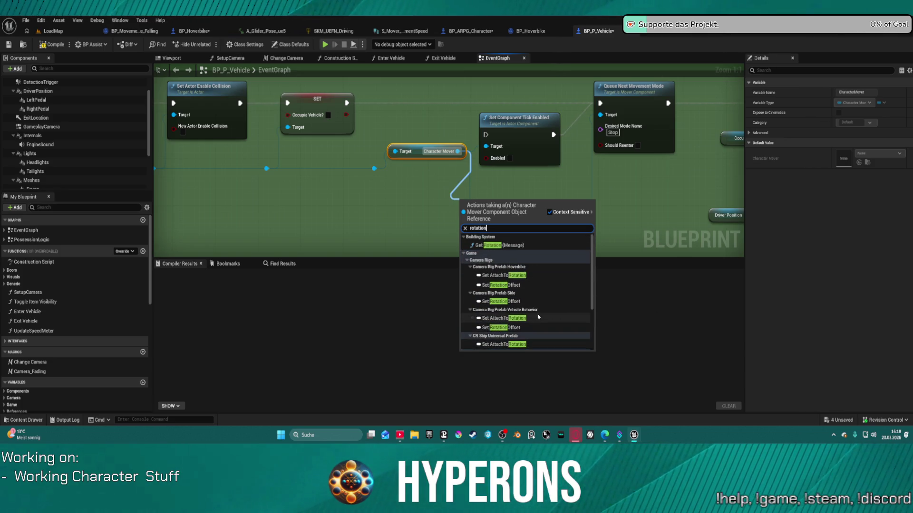
{"action": "left_click", "coordinate": [418, 217]}
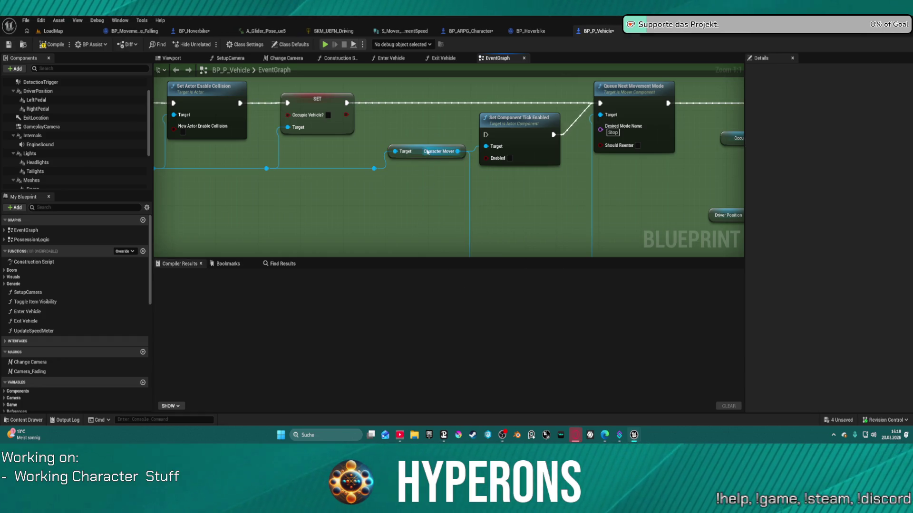
Search Character Mover's actions for 'orien', 'inp' and 'mover' to reach the Accept External Movement getter.
{"action": "mouse_move", "coordinate": [421, 148]}
{"action": "left_mouse_down"}
{"action": "mouse_move", "coordinate": [381, 191]}
{"action": "mouse_move", "coordinate": [361, 192]}
{"action": "mouse_move", "coordinate": [434, 216]}
{"action": "left_mouse_up"}
{"action": "type", "text": "orien"}
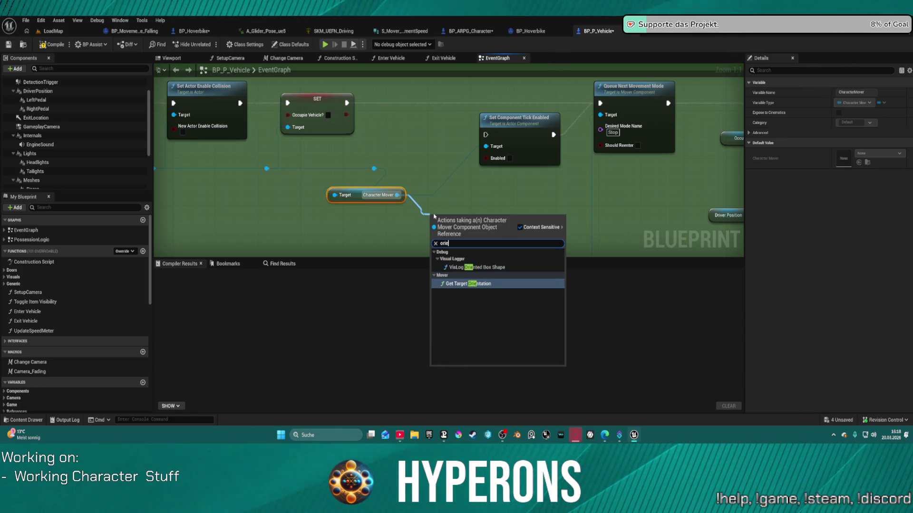
{"action": "key", "text": "BackSpace"}
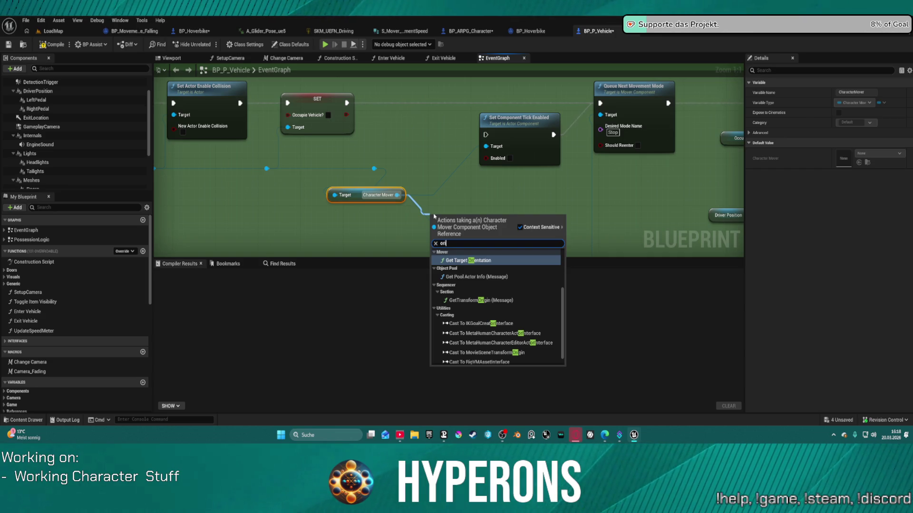
{"action": "key", "text": "BackSpace"}
{"action": "key", "text": "BackSpace"}
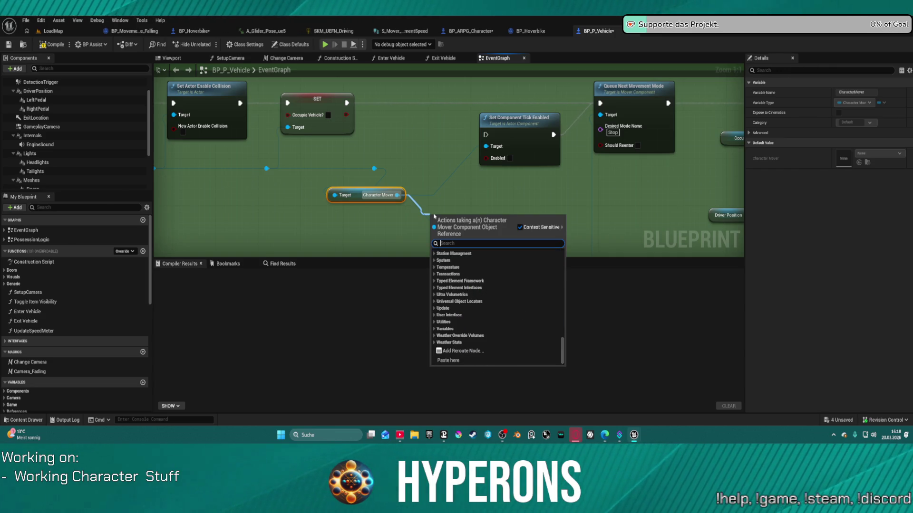
{"action": "type", "text": "inp"}
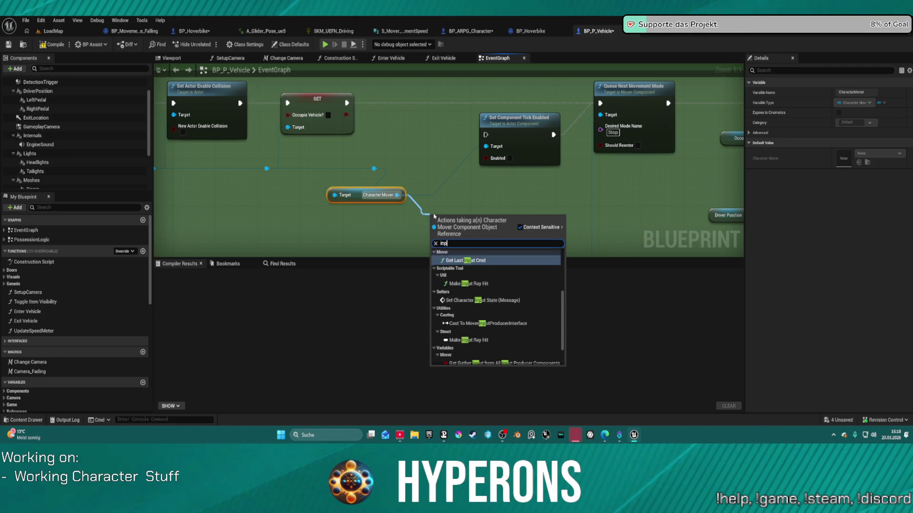
{"action": "key", "text": "BackSpace"}
{"action": "key", "text": "BackSpace"}
{"action": "key", "text": "BackSpace"}
{"action": "type", "text": "mover"}
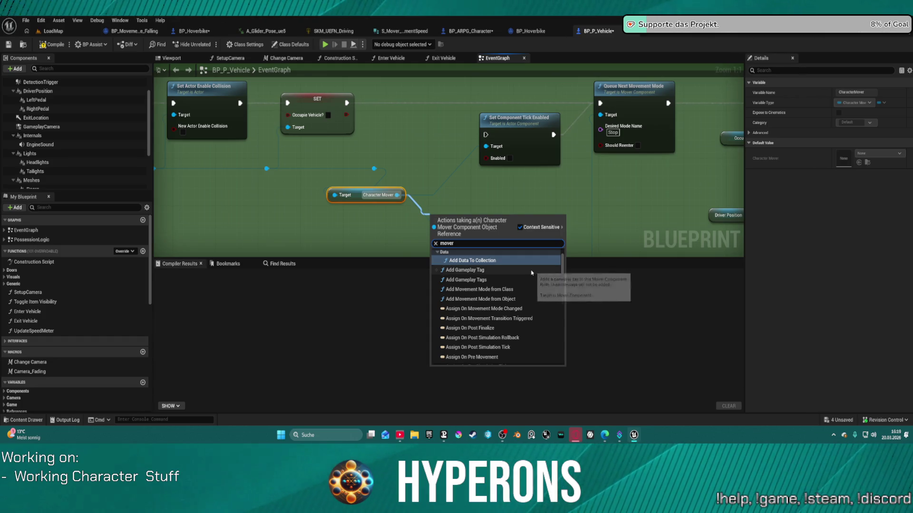
{"action": "scroll", "coordinate": [555, 323], "scroll_direction": "down", "scroll_amount": 15}
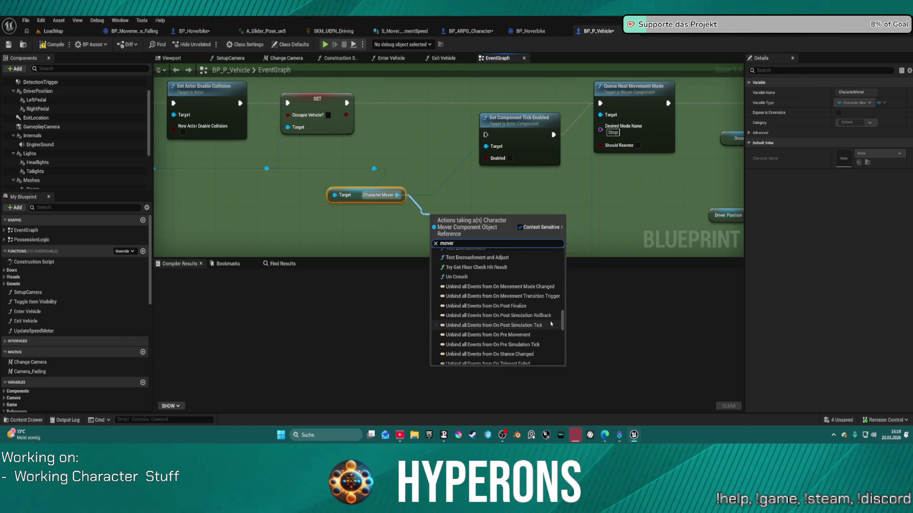
{"action": "scroll", "coordinate": [549, 322], "scroll_direction": "down", "scroll_amount": 10}
{"action": "scroll", "coordinate": [556, 339], "scroll_direction": "down", "scroll_amount": 5}
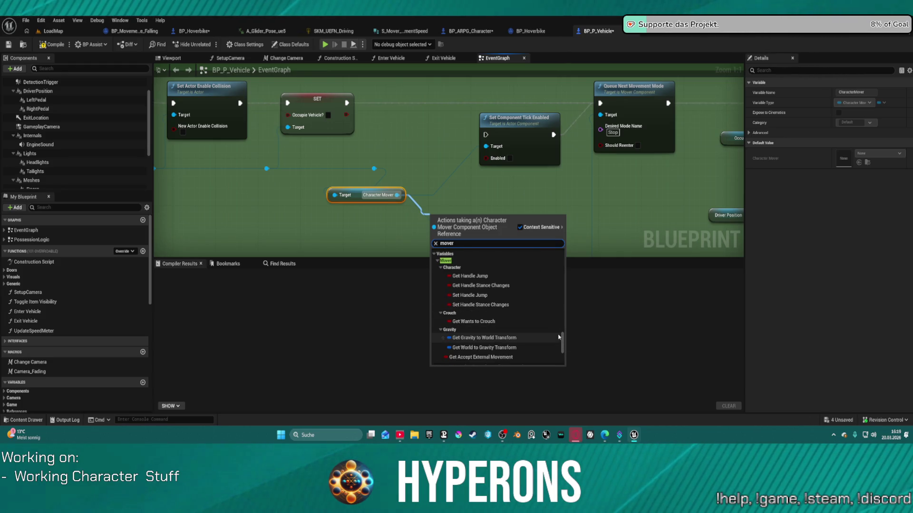
{"action": "scroll", "coordinate": [558, 337], "scroll_direction": "down", "scroll_amount": 1}
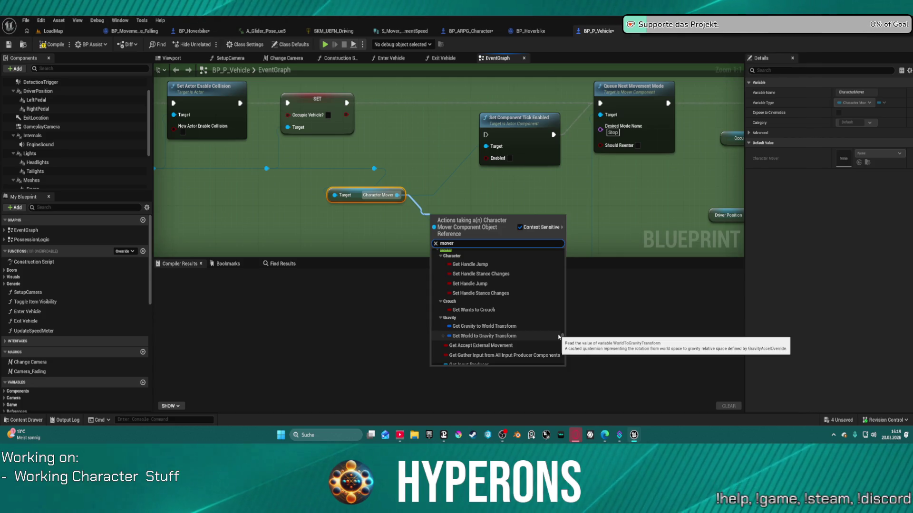
{"action": "scroll", "coordinate": [559, 337], "scroll_direction": "up", "scroll_amount": 1}
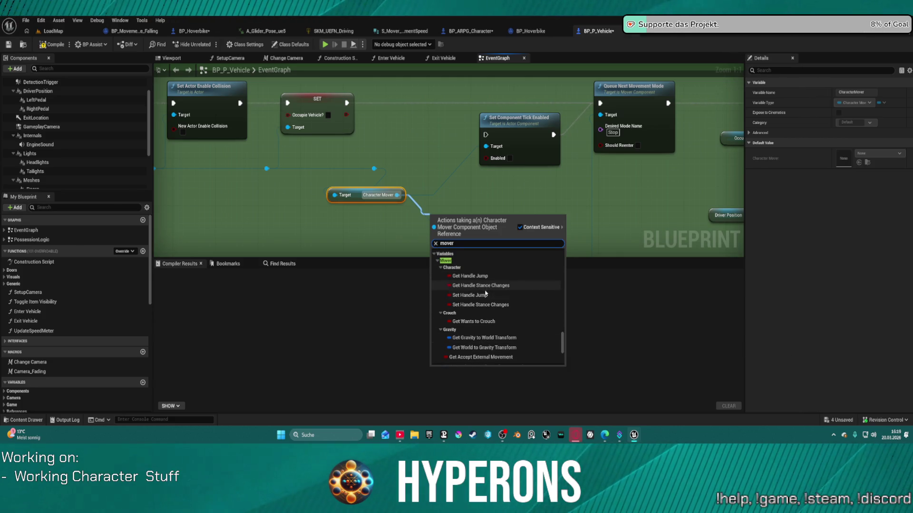
{"action": "scroll", "coordinate": [501, 314], "scroll_direction": "down", "scroll_amount": 4}
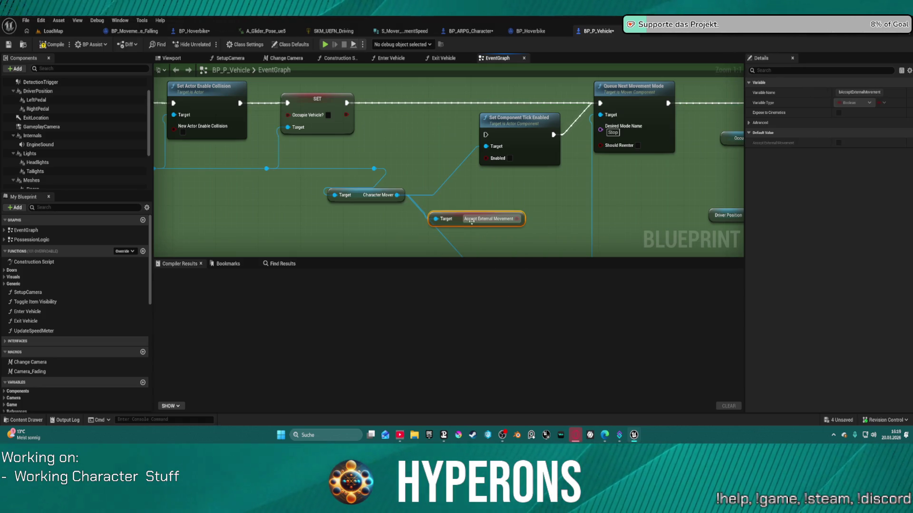
Add an enabled Set Accept External Movement node after SET Occupie Vehicle, then play-test.
{"action": "left_click_drag", "start_coordinate": [397, 196], "coordinate": [470, 192]}
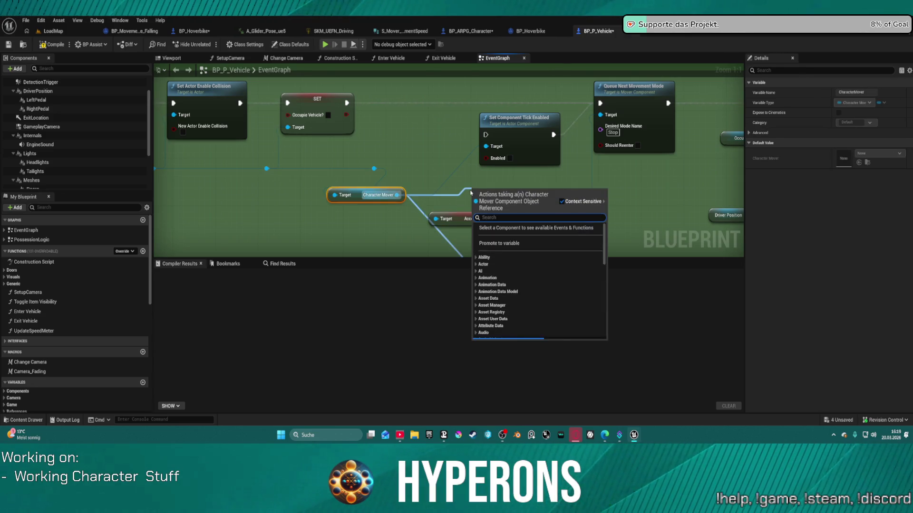
{"action": "type", "text": "set exter"}
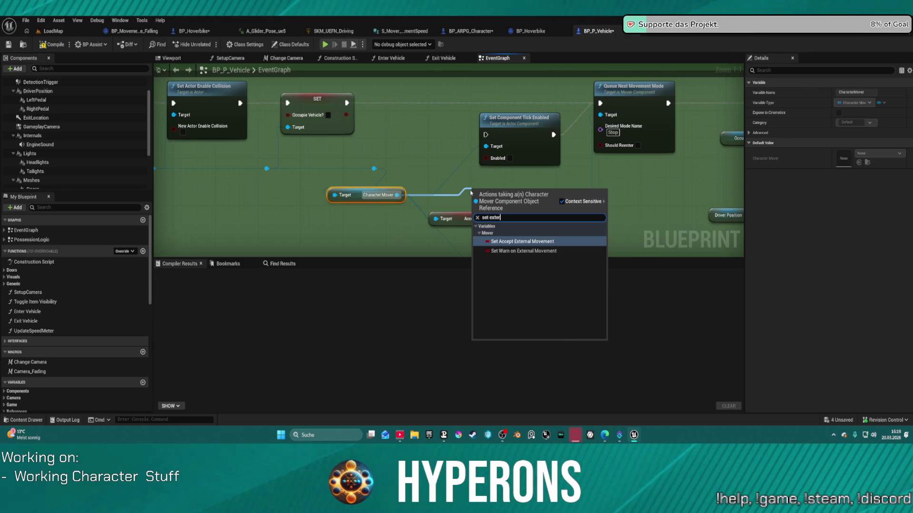
{"action": "key", "text": "Return"}
{"action": "mouse_move", "coordinate": [480, 152]}
{"action": "left_mouse_down"}
{"action": "mouse_move", "coordinate": [438, 87]}
{"action": "mouse_move", "coordinate": [422, 87]}
{"action": "left_mouse_up"}
{"action": "left_click_drag", "start_coordinate": [347, 102], "coordinate": [387, 95]}
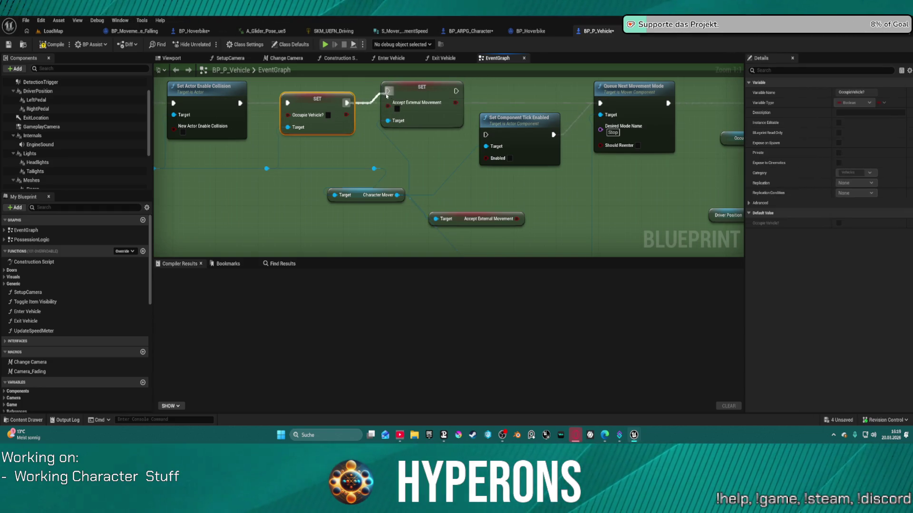
{"action": "left_click_drag", "start_coordinate": [456, 90], "coordinate": [601, 104]}
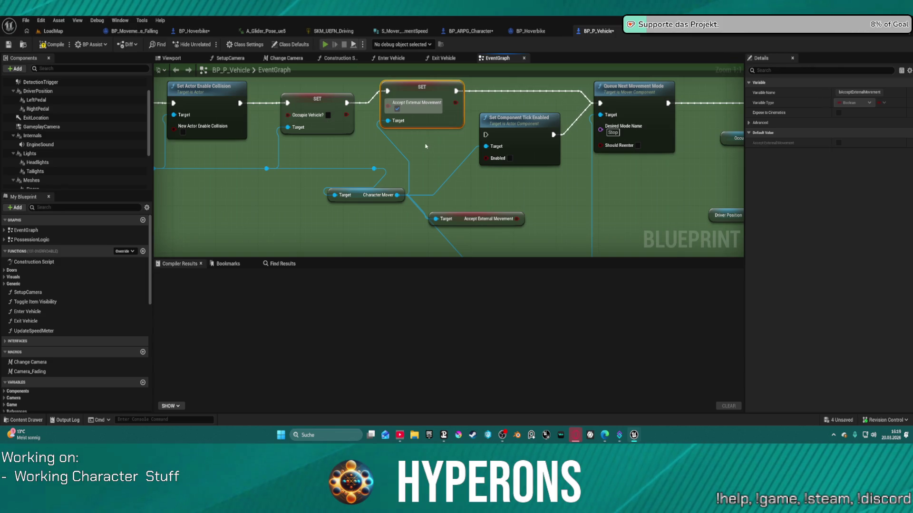
{"action": "key", "text": "alt+p"}
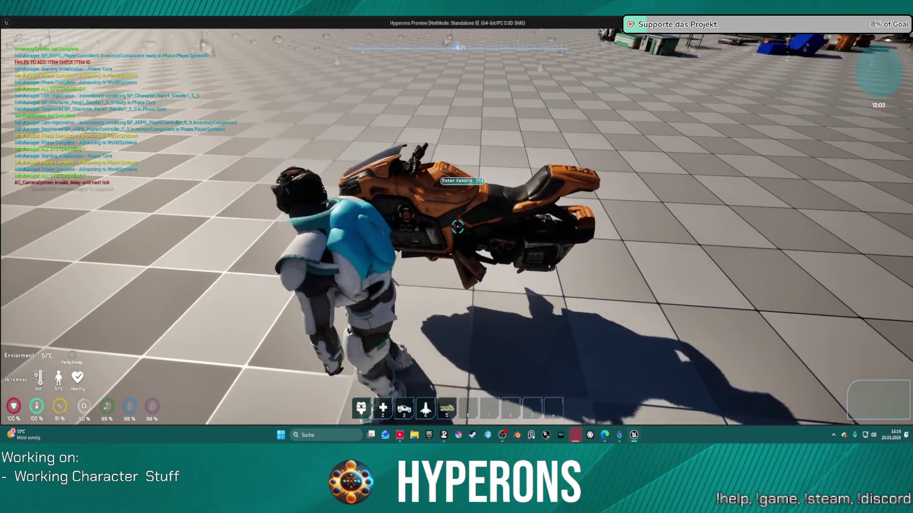
{"action": "key", "text": "f"}
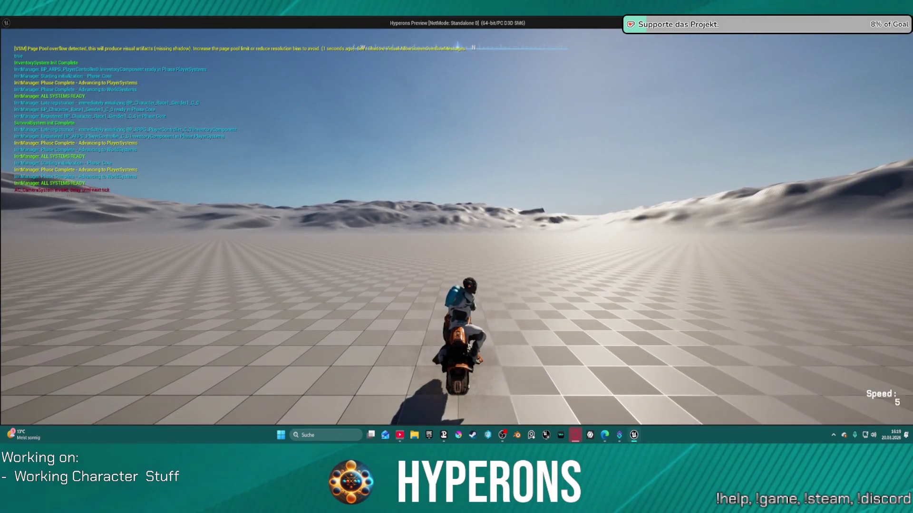
{"action": "key", "text": "w"}
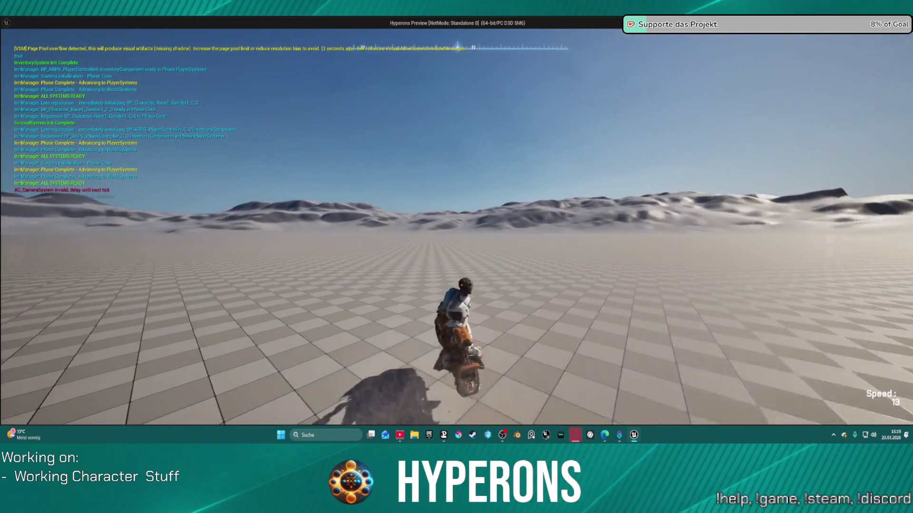
{"action": "key", "text": "Escape"}
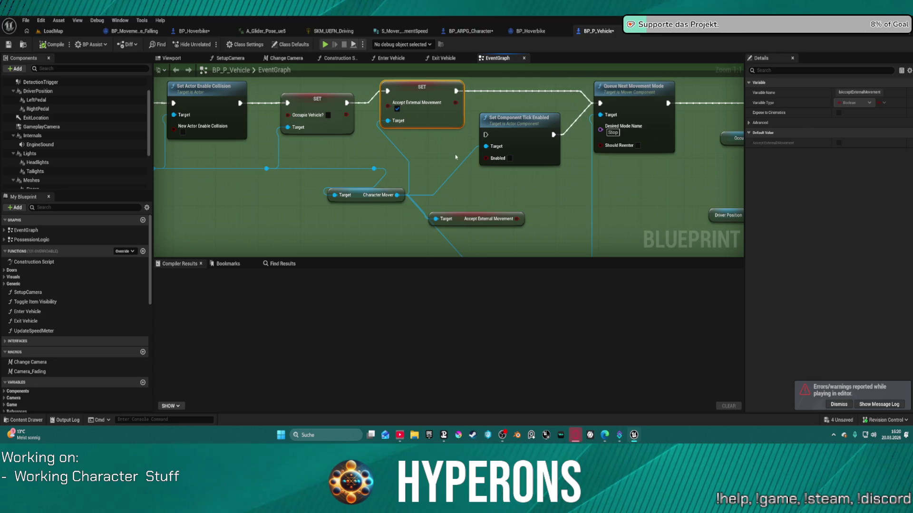
Rearrange Set Component Tick Enabled, the SET node and Character Mover in BP_P_Vehicle's graph.
{"action": "left_click_drag", "start_coordinate": [450, 153], "coordinate": [428, 196]}
{"action": "left_click_drag", "start_coordinate": [505, 169], "coordinate": [502, 203]}
{"action": "left_click_drag", "start_coordinate": [424, 142], "coordinate": [429, 160]}
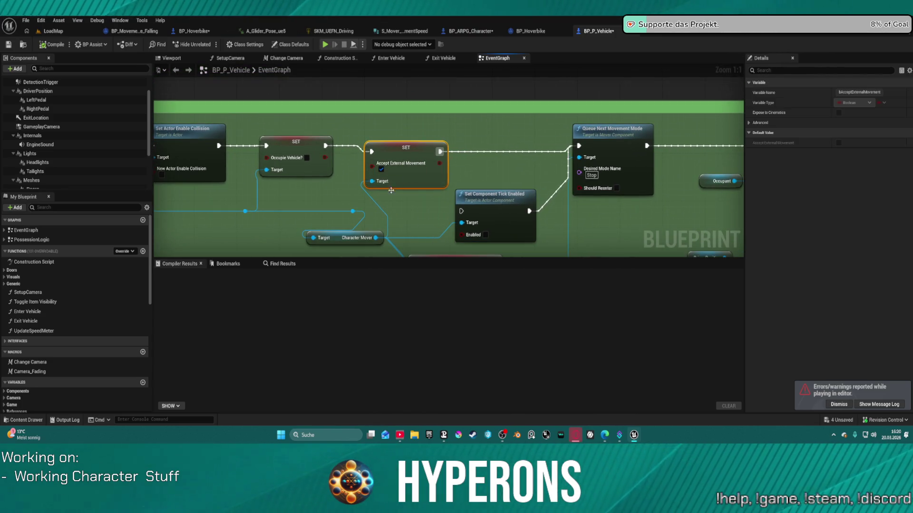
{"action": "mouse_move", "coordinate": [334, 241]}
{"action": "left_mouse_down"}
{"action": "mouse_move", "coordinate": [259, 233]}
{"action": "mouse_move", "coordinate": [301, 239]}
{"action": "mouse_move", "coordinate": [397, 212]}
{"action": "mouse_move", "coordinate": [380, 236]}
{"action": "mouse_move", "coordinate": [318, 248]}
{"action": "mouse_move", "coordinate": [341, 228]}
{"action": "left_mouse_up"}
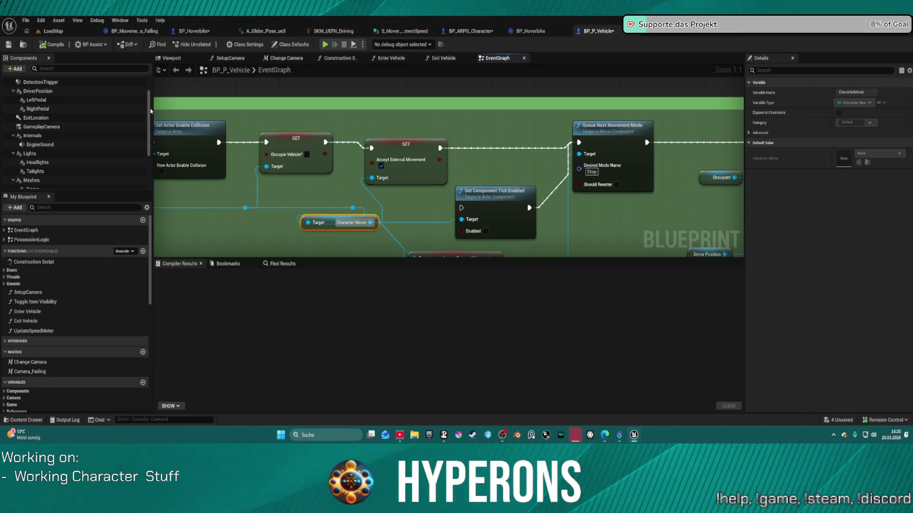
{"action": "scroll", "coordinate": [129, 131], "scroll_direction": "up", "scroll_amount": 2}
{"action": "left_click_drag", "start_coordinate": [129, 133], "coordinate": [127, 143]}
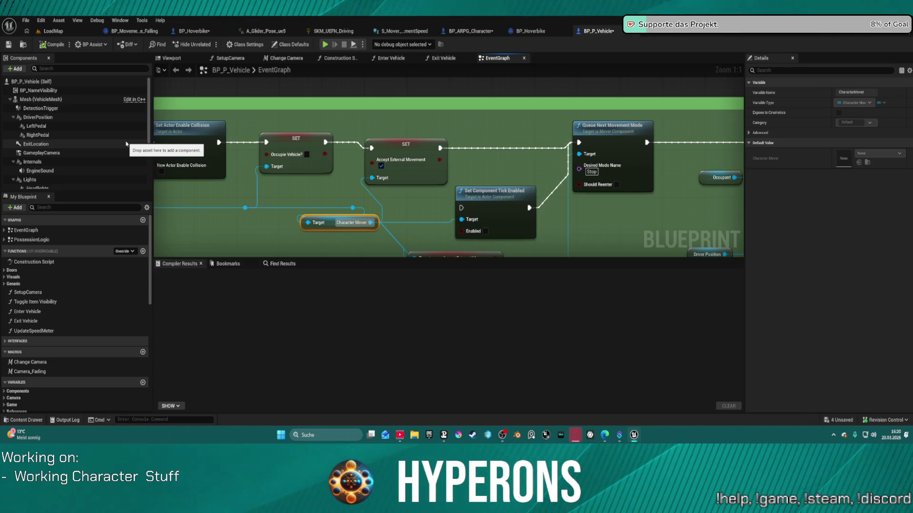
{"action": "left_click_drag", "start_coordinate": [126, 145], "coordinate": [300, 186]}
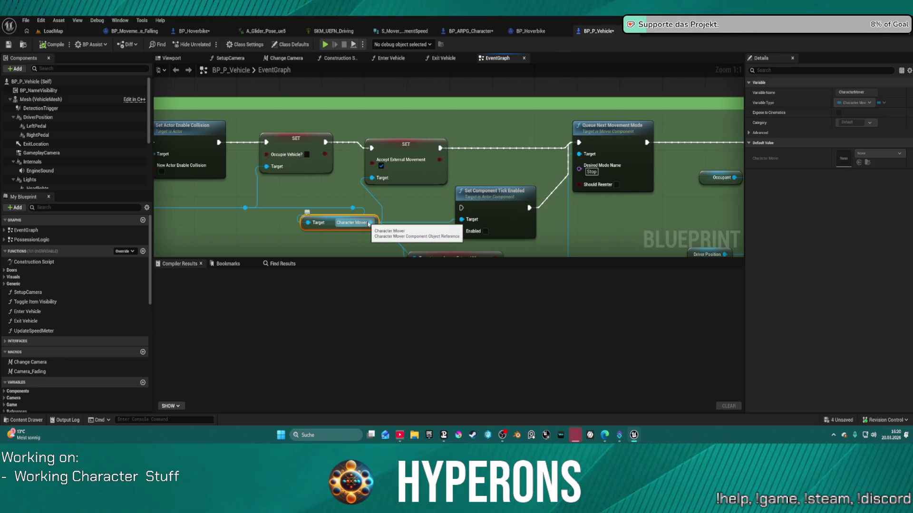
Wire SET Occupie Vehicle to Queue Next Movement Mode, delete the Accept External Movement node, open BP_MovementMode_Falling.
{"action": "mouse_move", "coordinate": [324, 141]}
{"action": "left_mouse_down"}
{"action": "mouse_move", "coordinate": [619, 163]}
{"action": "mouse_move", "coordinate": [580, 142]}
{"action": "left_mouse_up"}
{"action": "left_click", "coordinate": [408, 153]}
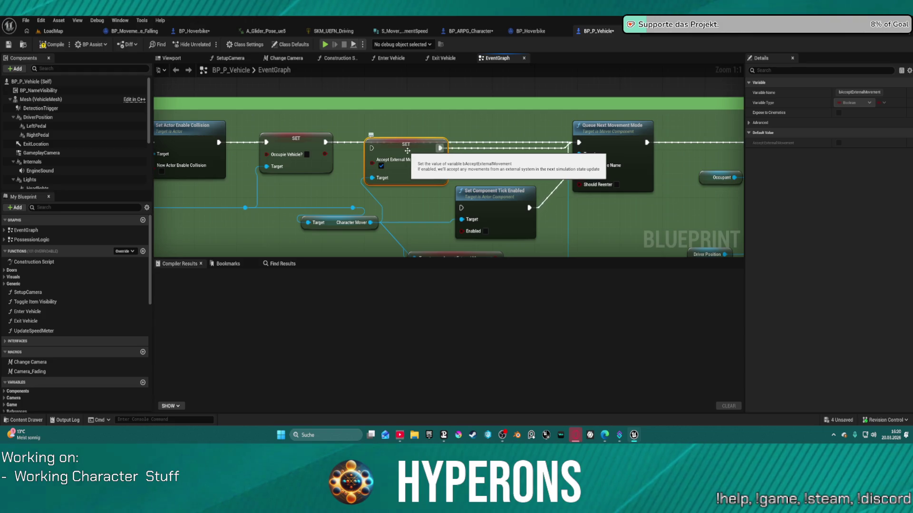
{"action": "key", "text": "Delete"}
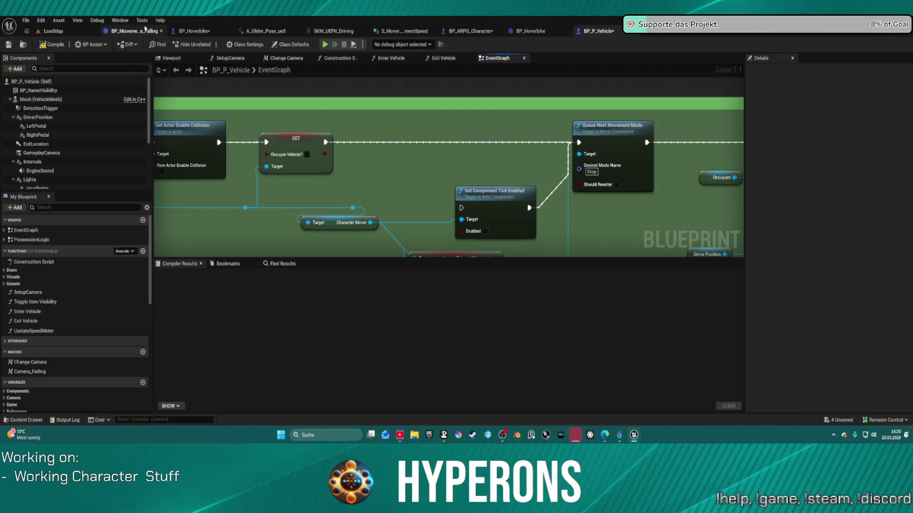
{"action": "left_click", "coordinate": [135, 32]}
{"action": "left_click_drag", "start_coordinate": [359, 214], "coordinate": [517, 191]}
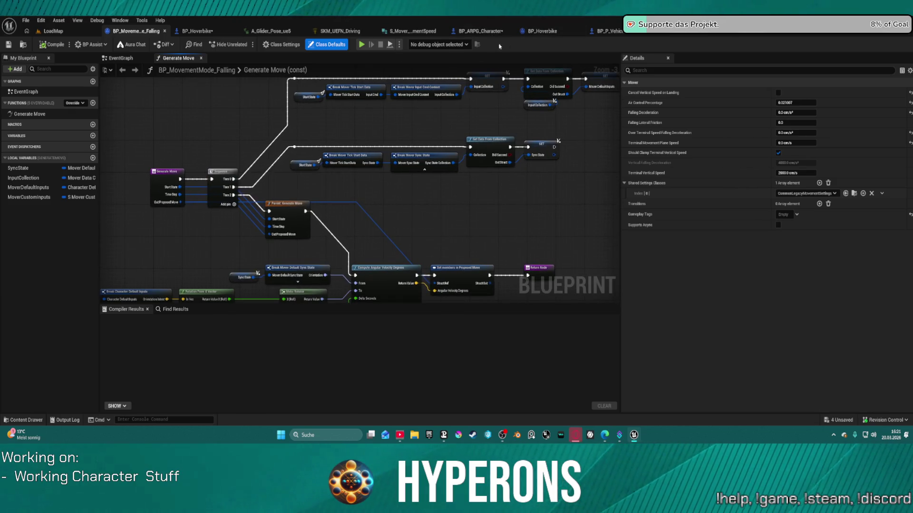
Pan and zoom across the Falling mode's Generate Move graph, from Parent: Generate Move to the Sequence chains.
{"action": "scroll", "coordinate": [404, 218], "scroll_direction": "up", "scroll_amount": 4}
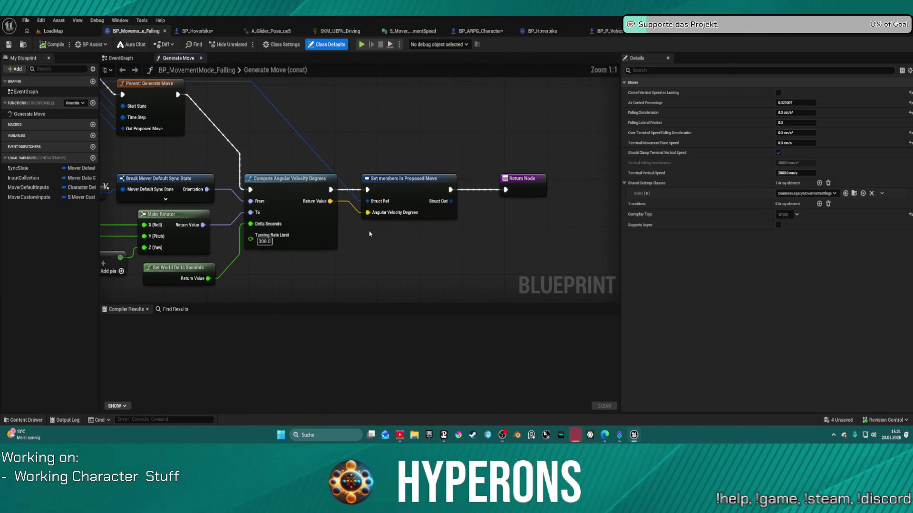
{"action": "left_click_drag", "start_coordinate": [339, 246], "coordinate": [504, 212]}
{"action": "left_click_drag", "start_coordinate": [380, 176], "coordinate": [395, 255]}
{"action": "left_click_drag", "start_coordinate": [314, 212], "coordinate": [295, 181]}
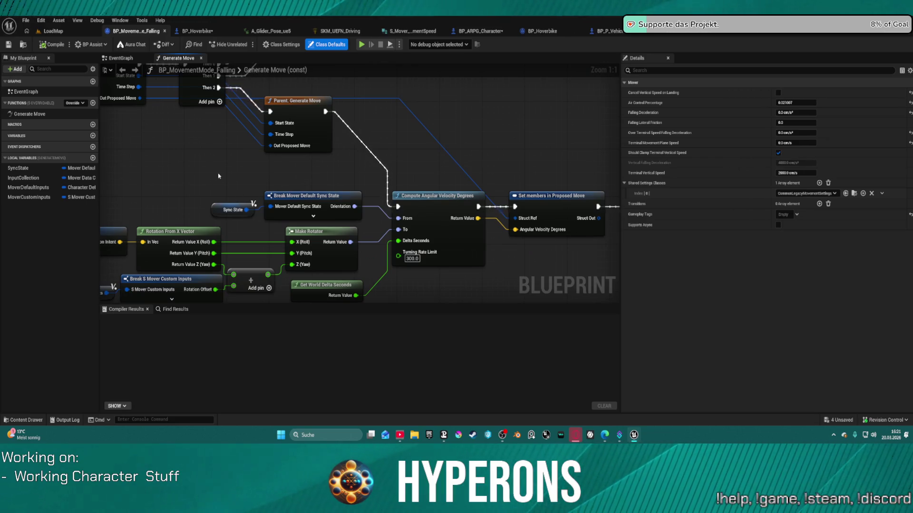
{"action": "scroll", "coordinate": [219, 179], "scroll_direction": "down", "scroll_amount": 3}
{"action": "mouse_move", "coordinate": [219, 179]}
{"action": "left_mouse_down"}
{"action": "mouse_move", "coordinate": [316, 195]}
{"action": "mouse_move", "coordinate": [313, 288]}
{"action": "left_mouse_up"}
{"action": "scroll", "coordinate": [266, 214], "scroll_direction": "down", "scroll_amount": 2}
{"action": "left_click_drag", "start_coordinate": [227, 175], "coordinate": [140, 173]}
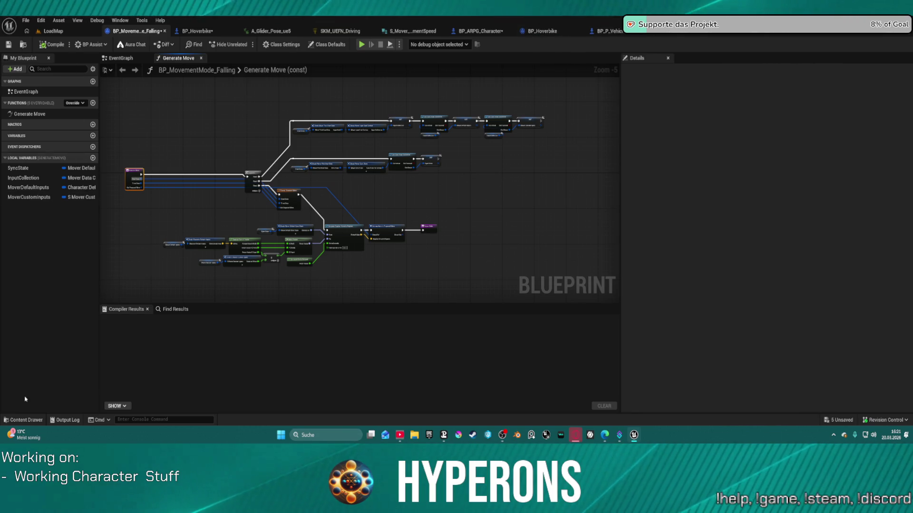
Browse the Content Drawer to MoverWithWeapons > Blueprints > MovementModes and open BP_Hoverbike.
{"action": "left_click", "coordinate": [15, 420]}
{"action": "left_click", "coordinate": [41, 331]}
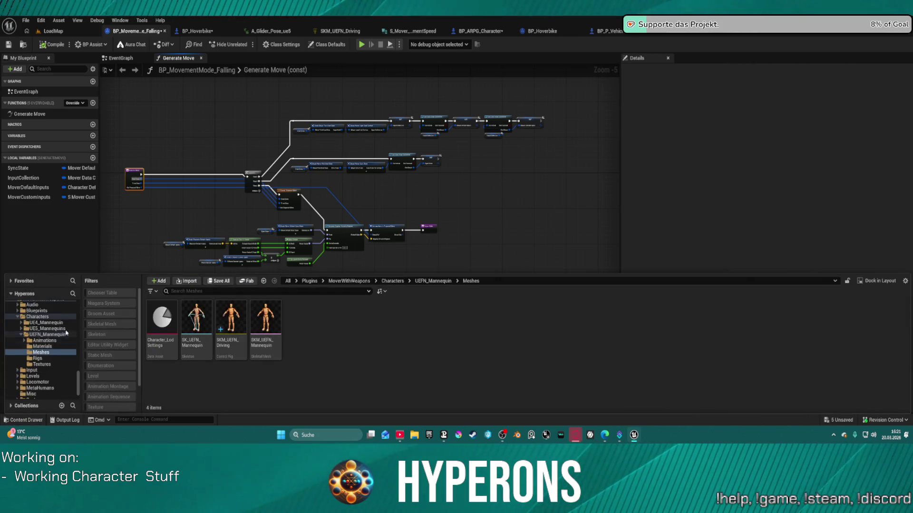
{"action": "scroll", "coordinate": [51, 342], "scroll_direction": "up", "scroll_amount": 2}
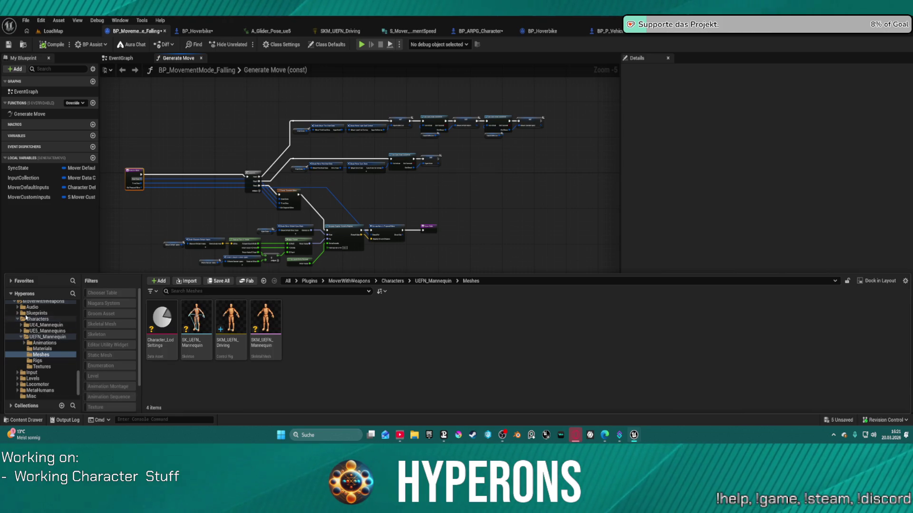
{"action": "left_click", "coordinate": [25, 314]}
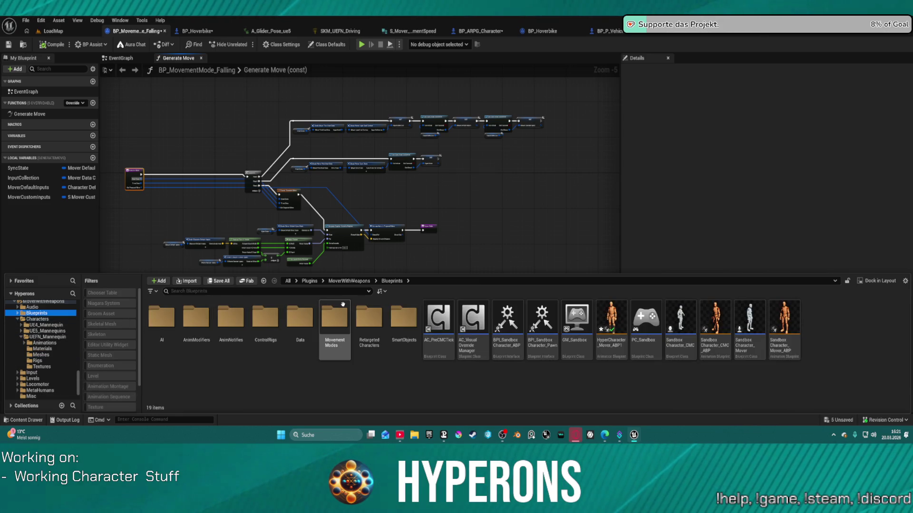
{"action": "double_click", "coordinate": [338, 317]}
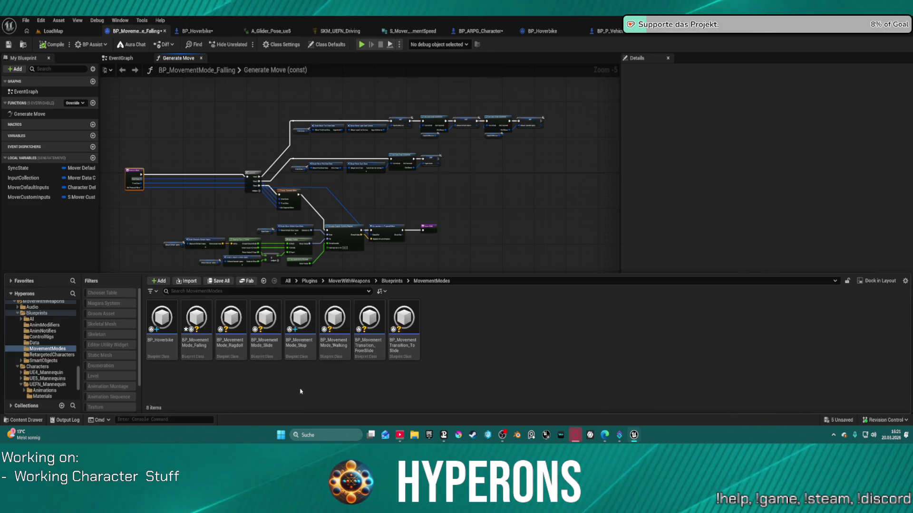
{"action": "double_click", "coordinate": [170, 311]}
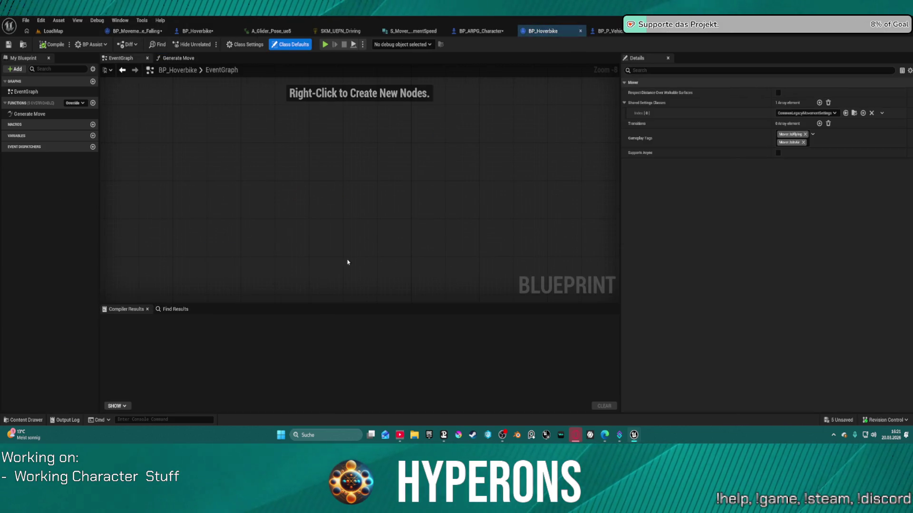
Override Generate Move and expose Has Dir Intent instead of Direction Intent on Set members in Proposed Move.
{"action": "left_click", "coordinate": [82, 103]}
{"action": "left_click", "coordinate": [95, 119]}
{"action": "mouse_move", "coordinate": [471, 260]}
{"action": "left_mouse_down"}
{"action": "mouse_move", "coordinate": [363, 215]}
{"action": "mouse_move", "coordinate": [456, 279]}
{"action": "left_mouse_up"}
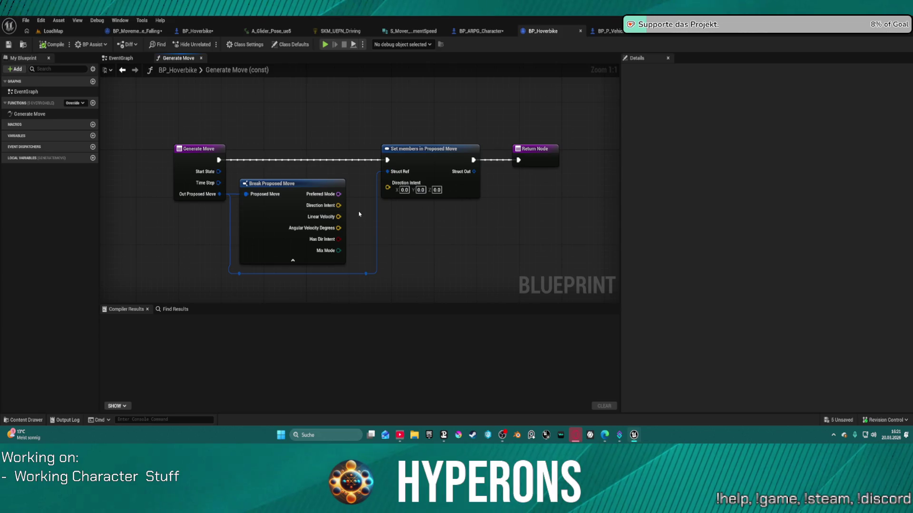
{"action": "left_click", "coordinate": [345, 243]}
{"action": "right_click", "coordinate": [346, 244]}
{"action": "key", "text": "Escape"}
{"action": "left_click", "coordinate": [459, 155]}
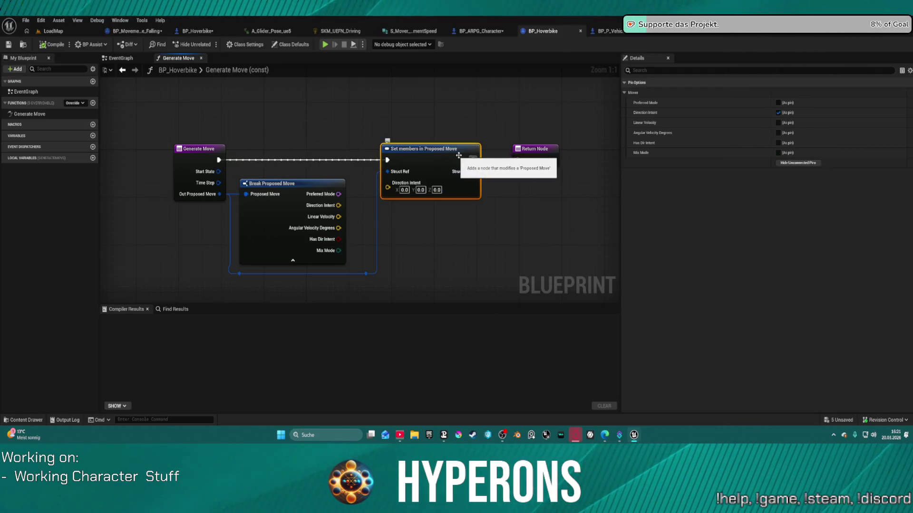
{"action": "left_click", "coordinate": [778, 114]}
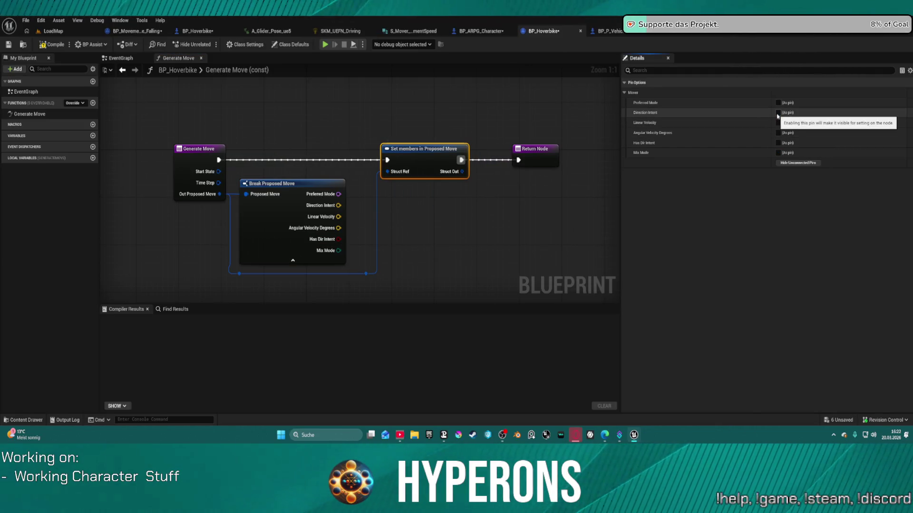
{"action": "left_click", "coordinate": [778, 142]}
Feed a Mix Mode equals Override All comparison into Has Dir Intent and launch a play test.
{"action": "left_click_drag", "start_coordinate": [337, 251], "coordinate": [388, 248]}
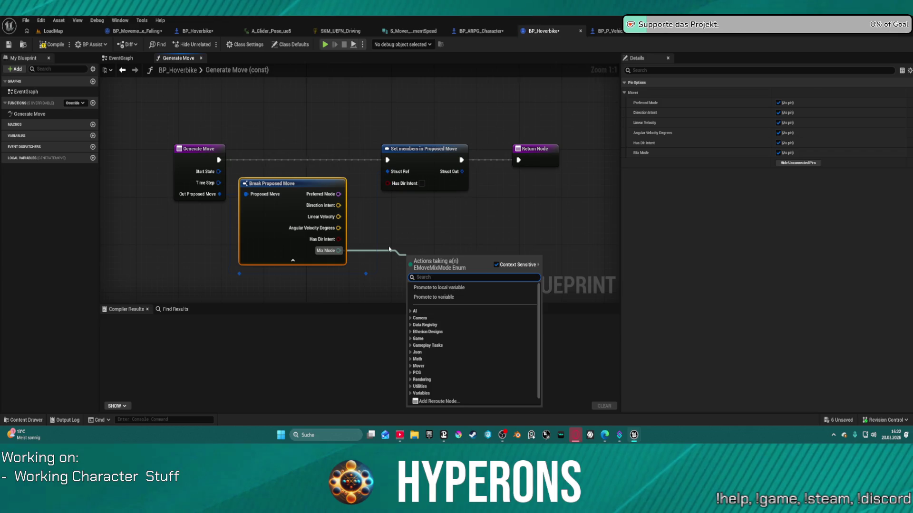
{"action": "type", "text": "e"}
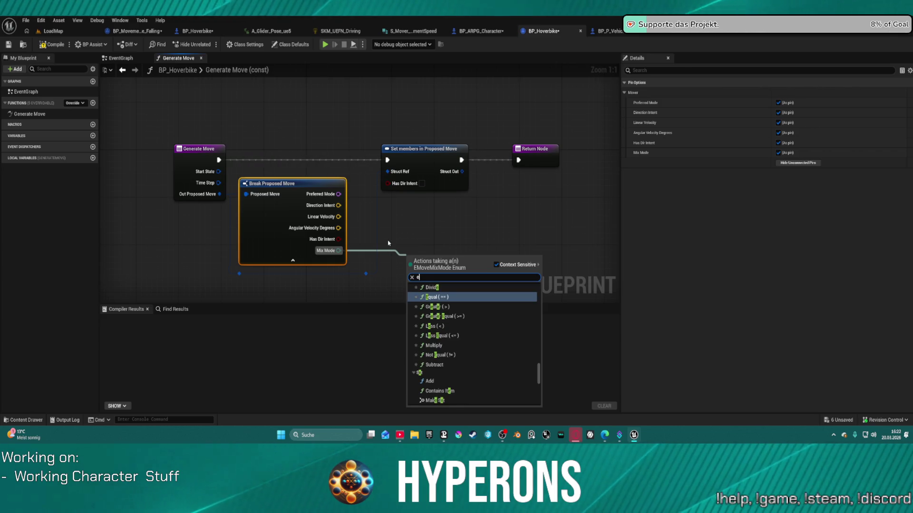
{"action": "type", "text": "qual"}
{"action": "key", "text": "Return"}
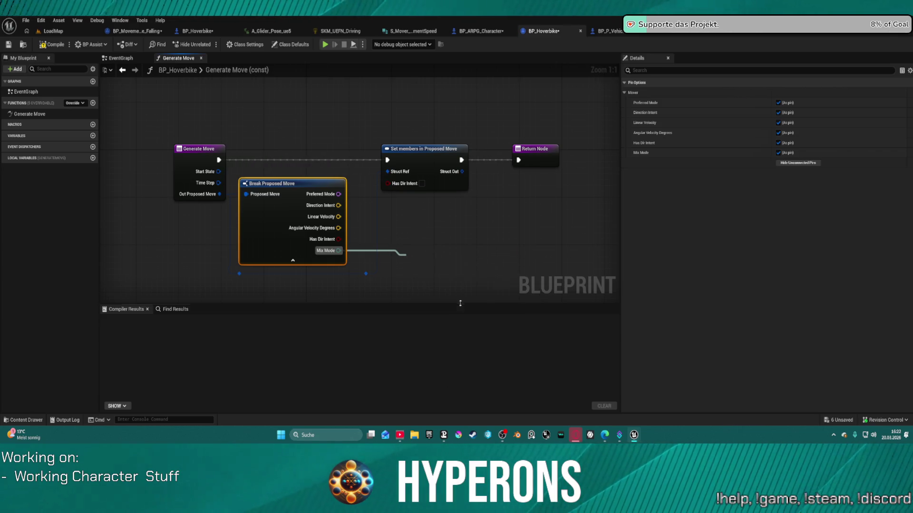
{"action": "left_click", "coordinate": [447, 273]}
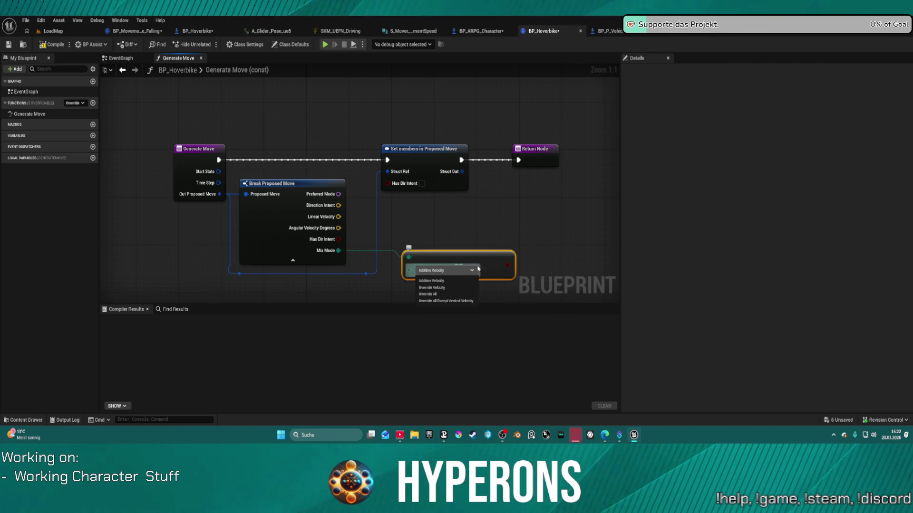
{"action": "left_click", "coordinate": [456, 294]}
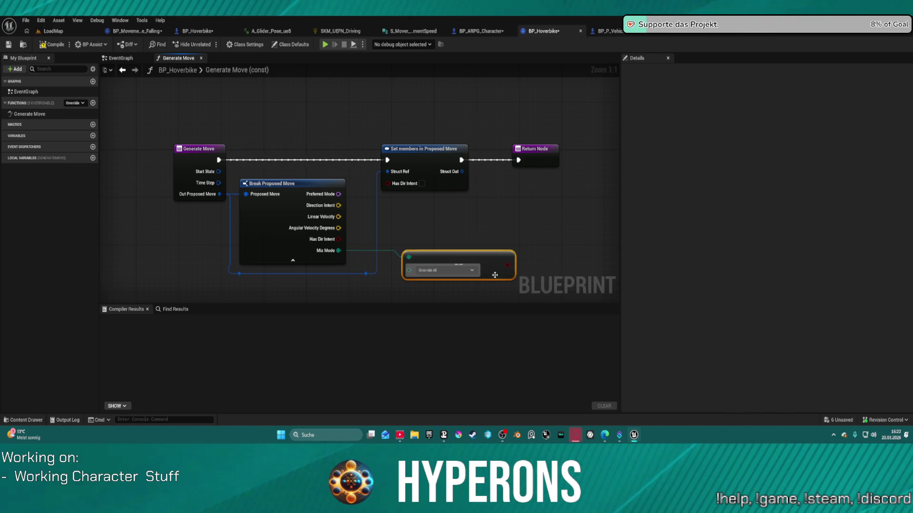
{"action": "mouse_move", "coordinate": [507, 263]}
{"action": "left_mouse_down"}
{"action": "mouse_move", "coordinate": [503, 250]}
{"action": "mouse_move", "coordinate": [388, 186]}
{"action": "left_mouse_up"}
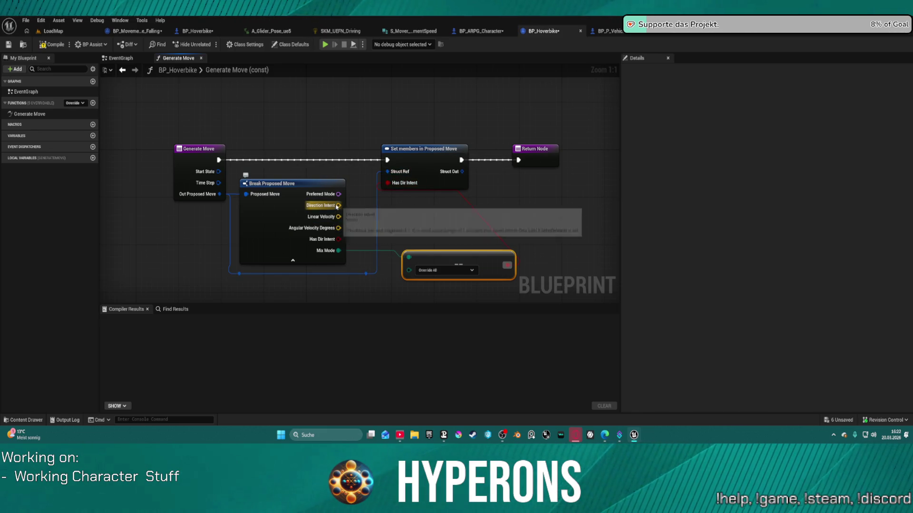
{"action": "mouse_move", "coordinate": [337, 194]}
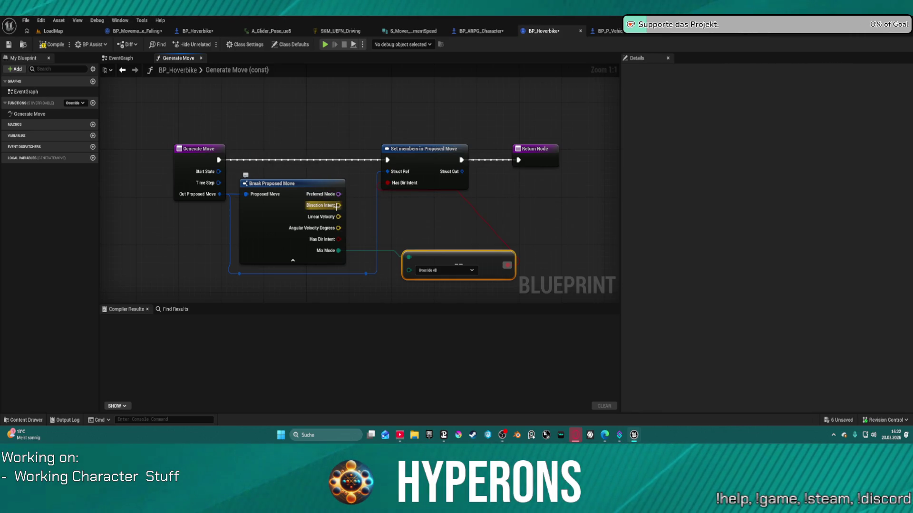
{"action": "mouse_move", "coordinate": [339, 228]}
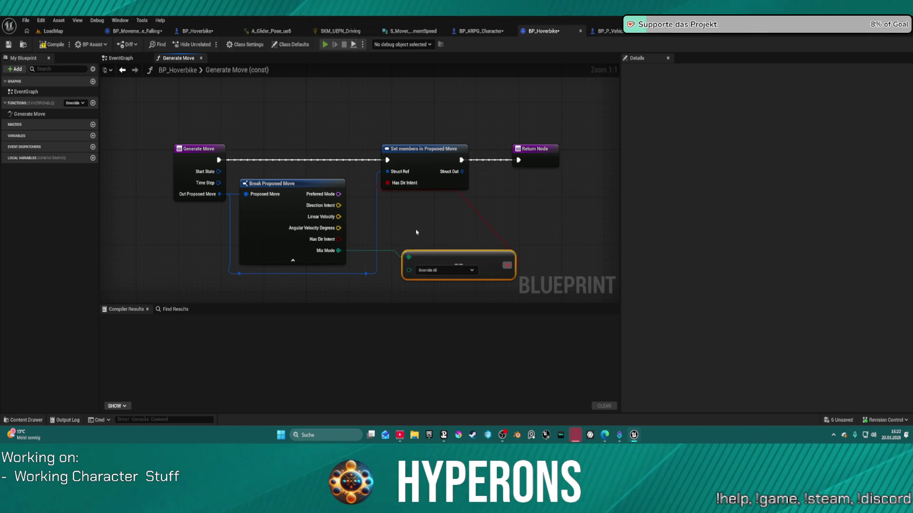
{"action": "key", "text": "alt+p"}
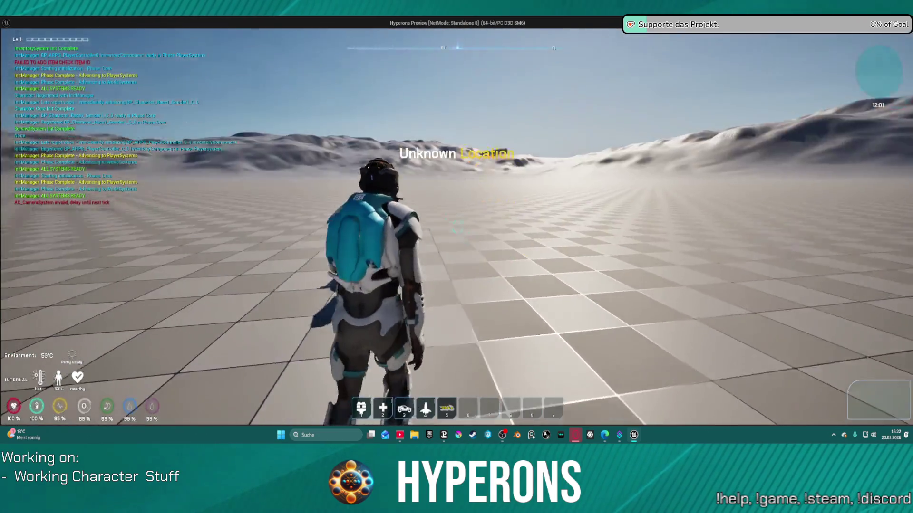
Test-ride the hover-bike: spawn it (3), mount it (F), steer with WASD, then end the preview.
{"action": "key", "text": "3"}
{"action": "key", "text": "f"}
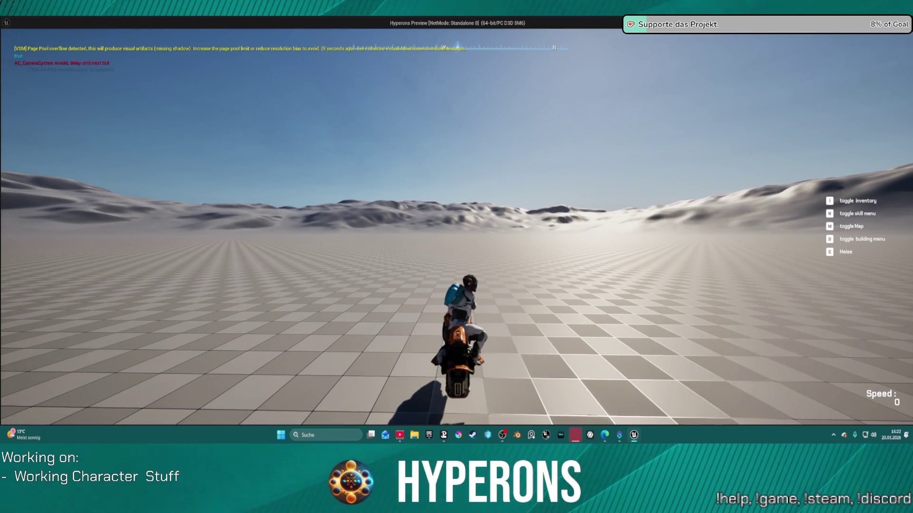
{"action": "key", "text": "w"}
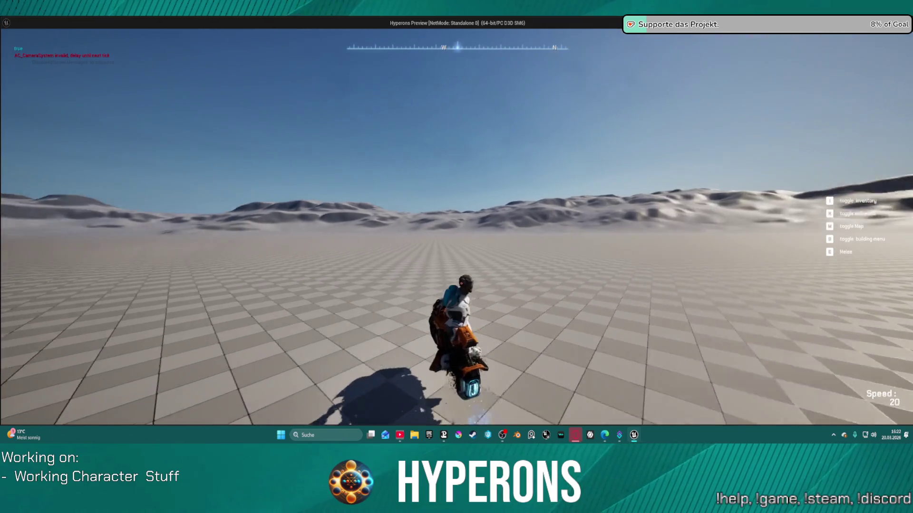
{"action": "key", "text": "a"}
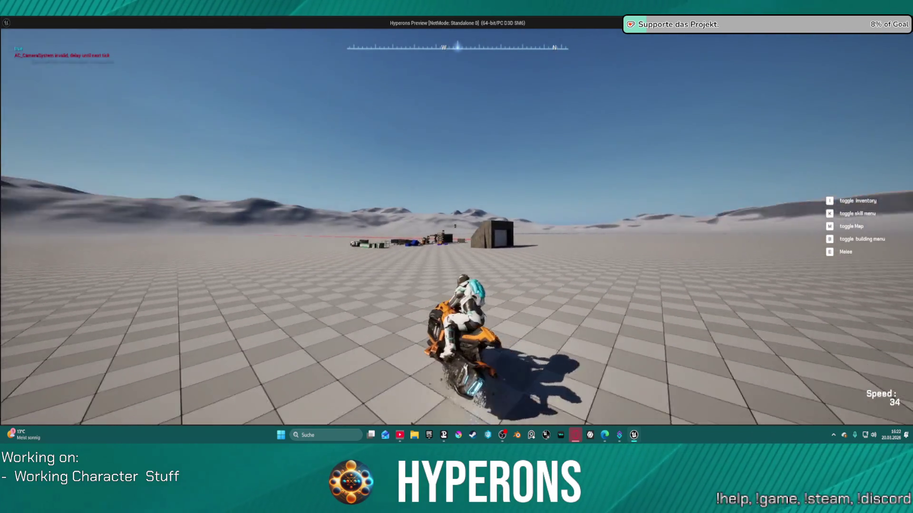
{"action": "key", "text": "s"}
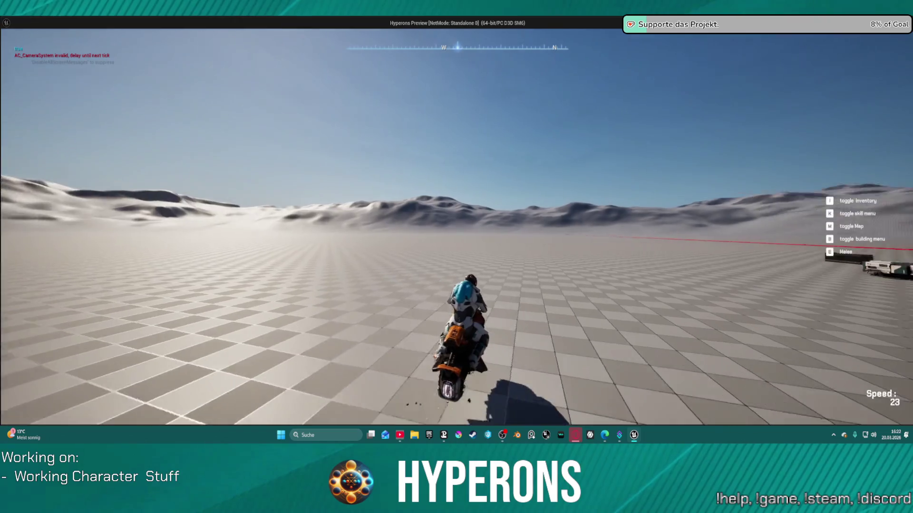
{"action": "key", "text": "d"}
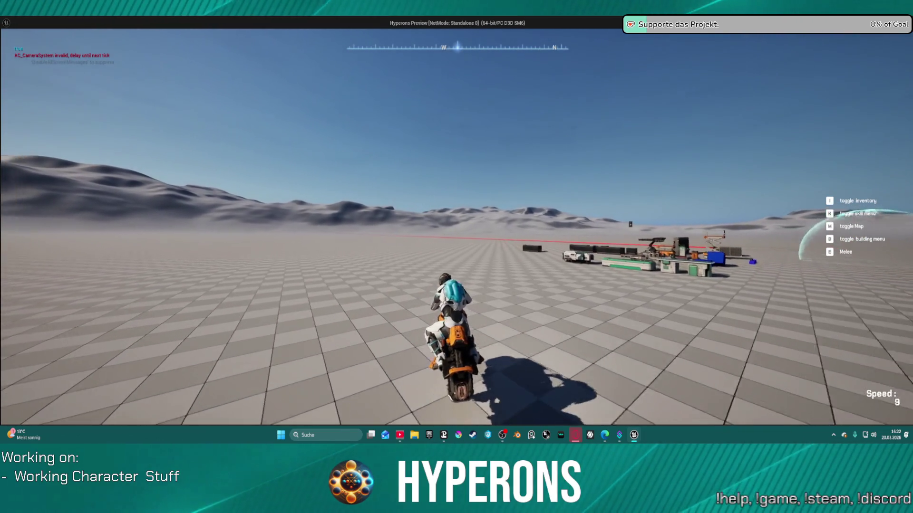
{"action": "key", "text": "a"}
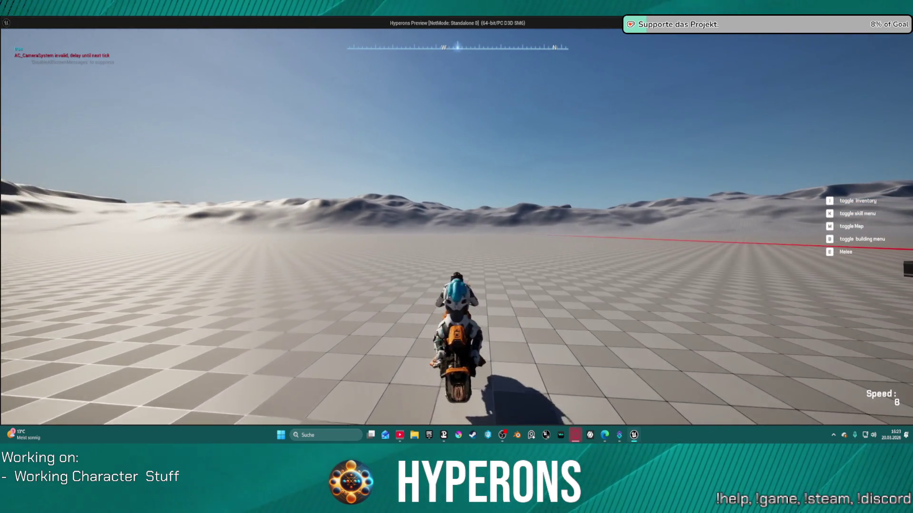
{"action": "key", "text": "Escape"}
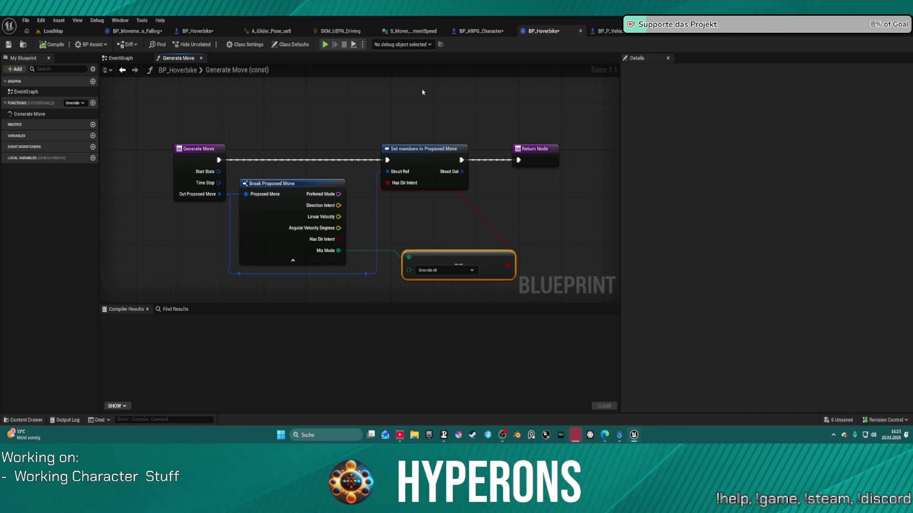
{"action": "left_click", "coordinate": [20, 115]}
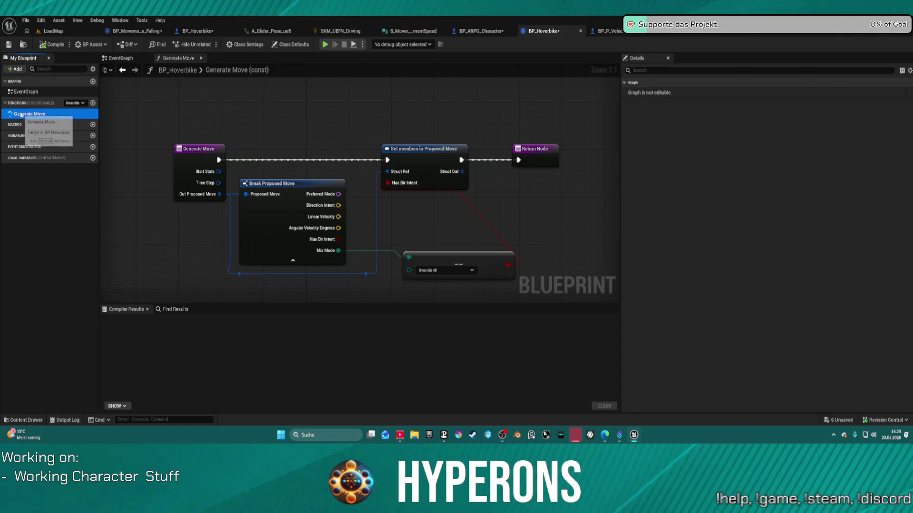
{"action": "left_click", "coordinate": [77, 104]}
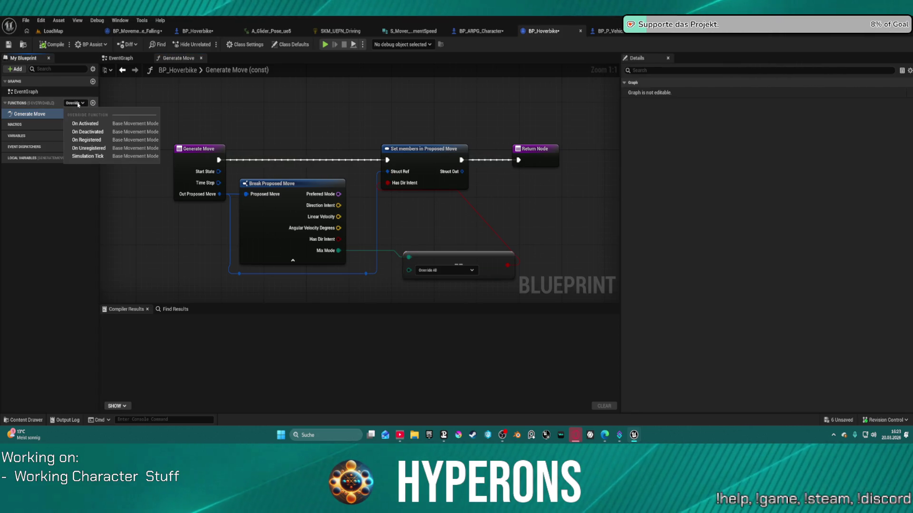
{"action": "left_click", "coordinate": [78, 104]}
{"action": "left_click", "coordinate": [80, 104]}
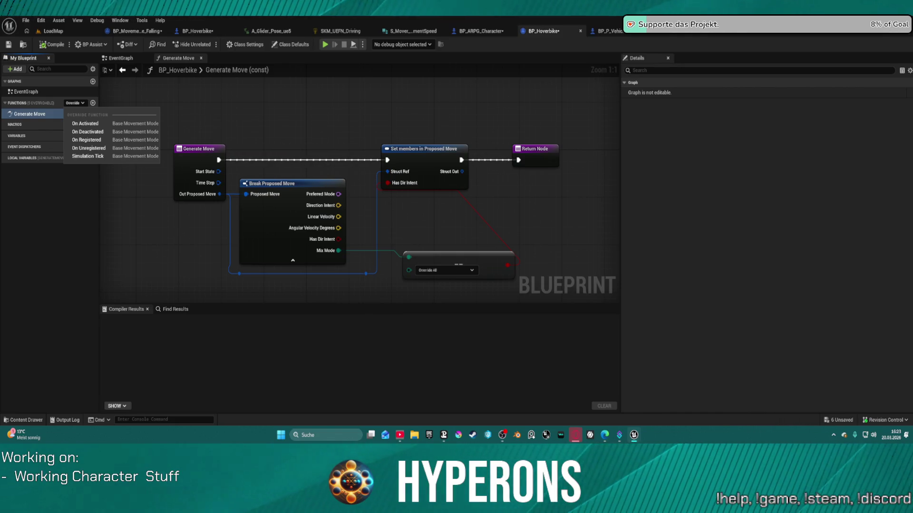
{"action": "key", "text": "Escape"}
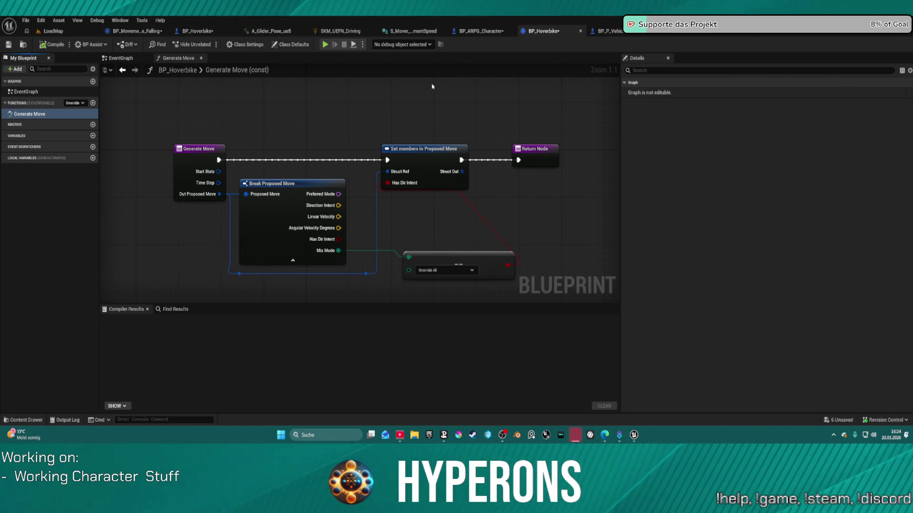
{"action": "left_click", "coordinate": [481, 31]}
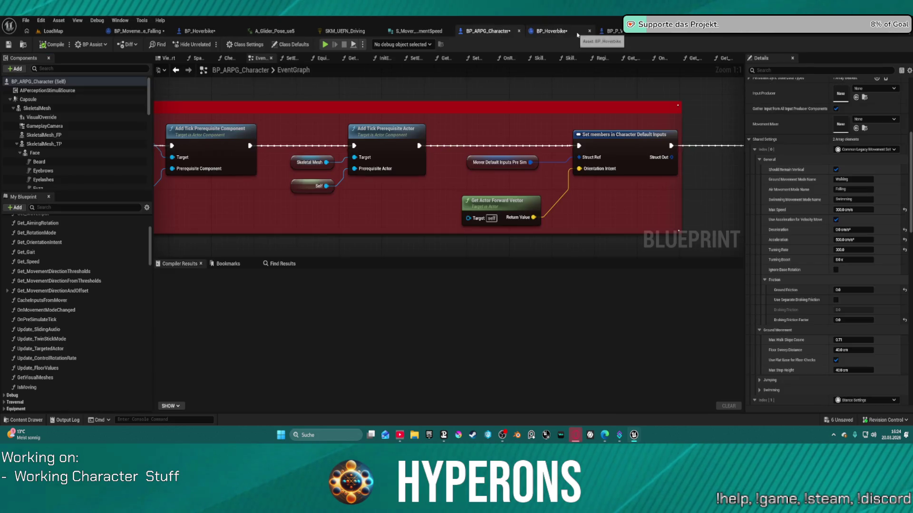
In BP_P_Vehicle, try an 'orier' search from Character Mover, then abandon it and pan to earlier nodes.
{"action": "left_click", "coordinate": [600, 31]}
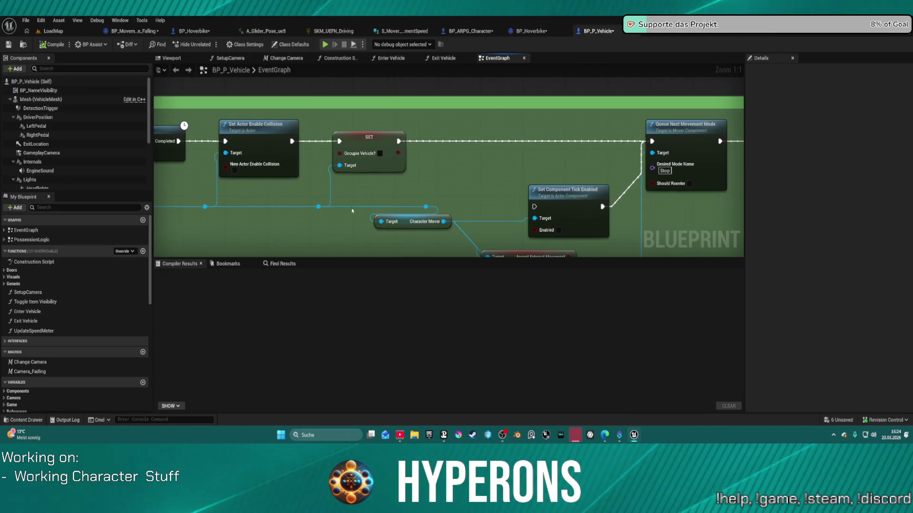
{"action": "left_click_drag", "start_coordinate": [319, 207], "coordinate": [390, 192]}
{"action": "type", "text": "orier"}
{"action": "key", "text": "BackSpace"}
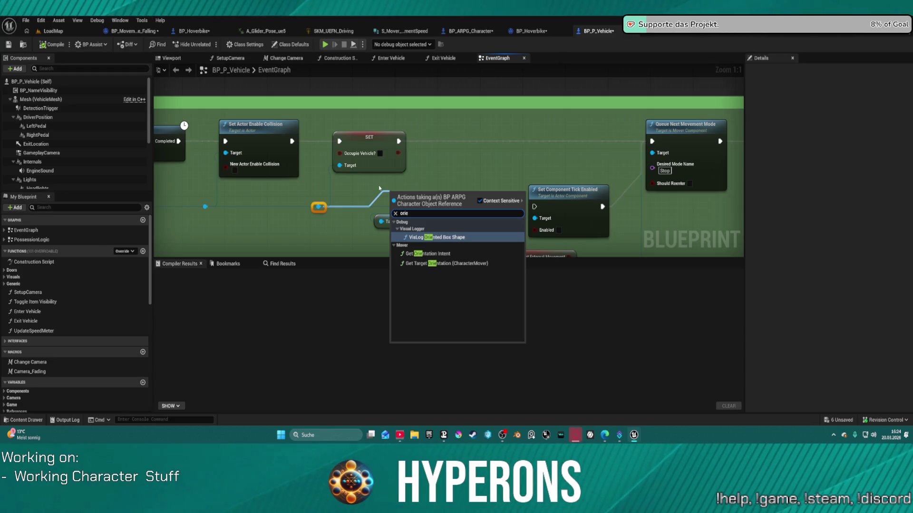
{"action": "left_click_drag", "start_coordinate": [328, 189], "coordinate": [633, 179]}
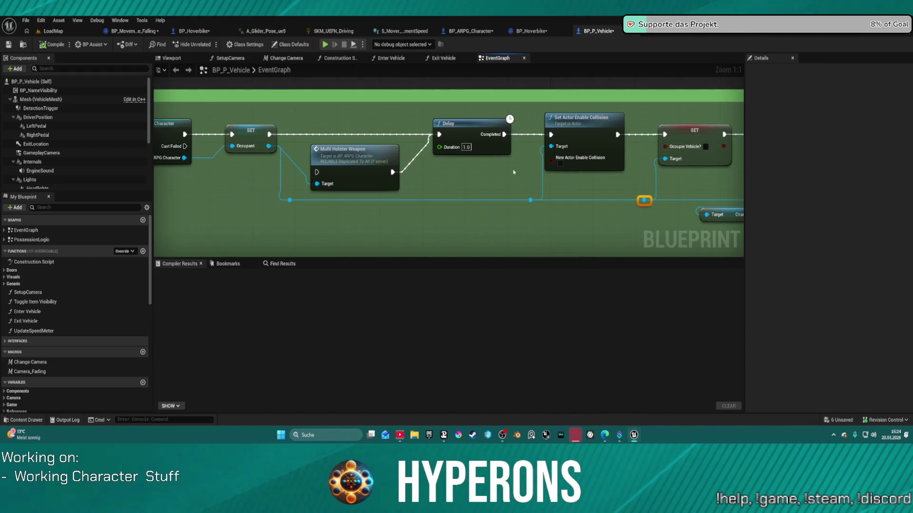
Add Set Control Rotation Rate from the character reference and chain it after SET Occupie Vehicle?
{"action": "mouse_move", "coordinate": [291, 200]}
{"action": "left_mouse_down"}
{"action": "mouse_move", "coordinate": [422, 253]}
{"action": "mouse_move", "coordinate": [418, 239]}
{"action": "mouse_move", "coordinate": [446, 233]}
{"action": "left_mouse_up"}
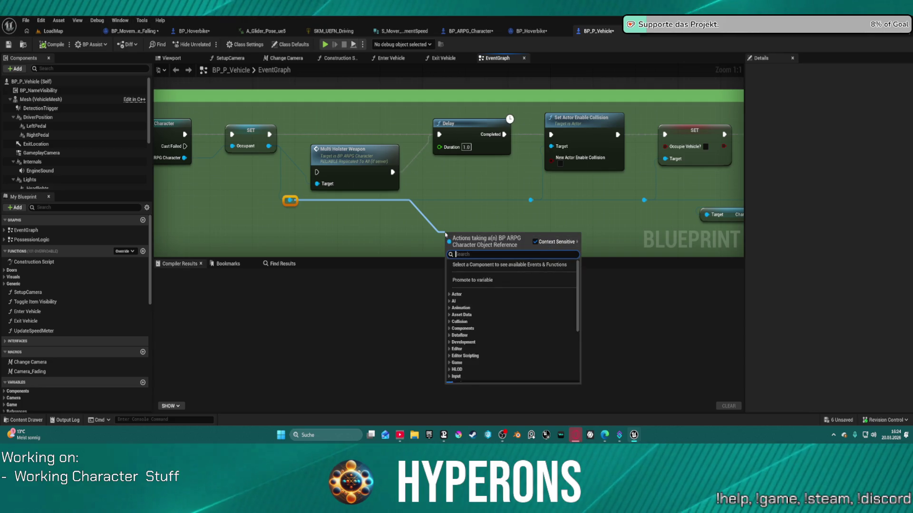
{"action": "type", "text": "rotat"}
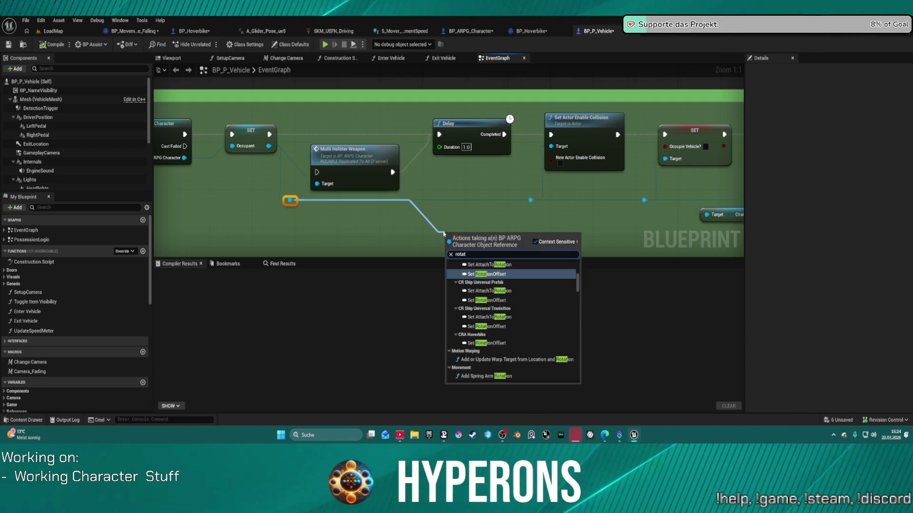
{"action": "scroll", "coordinate": [550, 353], "scroll_direction": "down", "scroll_amount": 10}
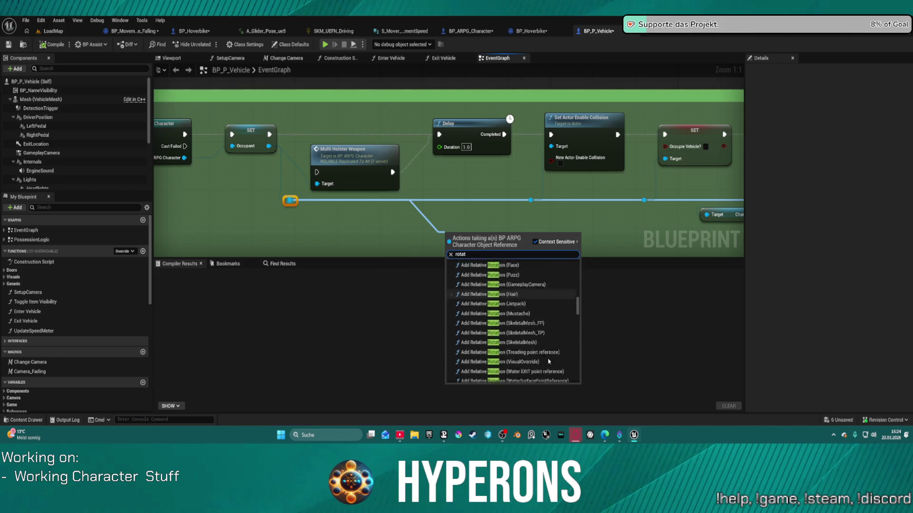
{"action": "scroll", "coordinate": [550, 353], "scroll_direction": "down", "scroll_amount": 5}
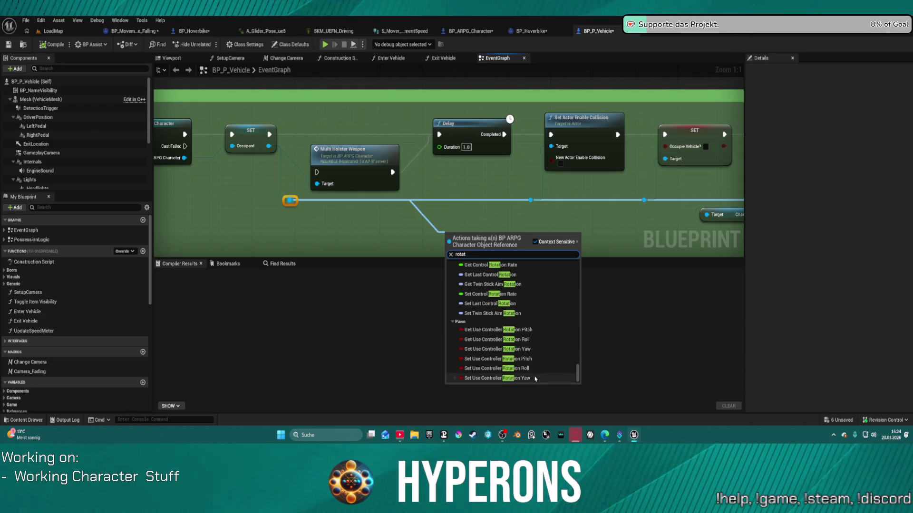
{"action": "scroll", "coordinate": [533, 328], "scroll_direction": "up", "scroll_amount": 3}
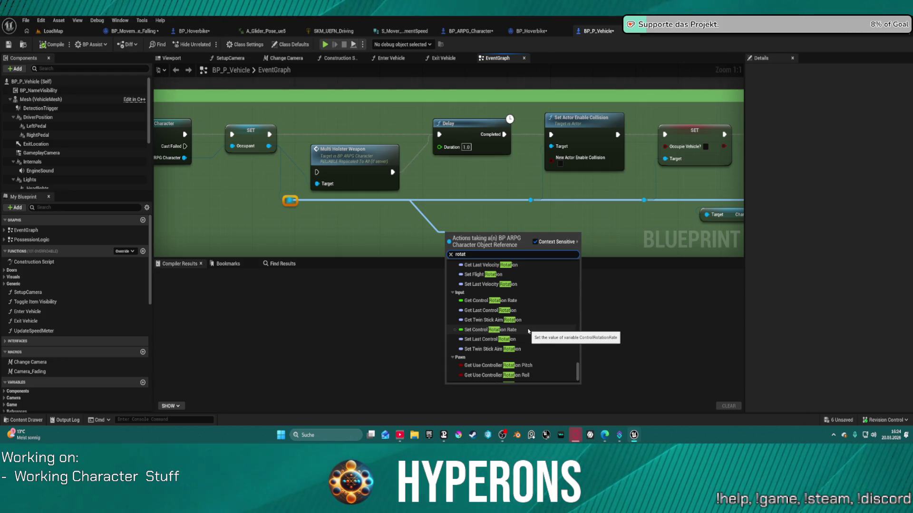
{"action": "left_click", "coordinate": [528, 330]}
{"action": "mouse_move", "coordinate": [478, 228]}
{"action": "left_mouse_down"}
{"action": "mouse_move", "coordinate": [691, 143]}
{"action": "mouse_move", "coordinate": [640, 138]}
{"action": "mouse_move", "coordinate": [686, 141]}
{"action": "left_mouse_up"}
{"action": "left_click", "coordinate": [595, 145]}
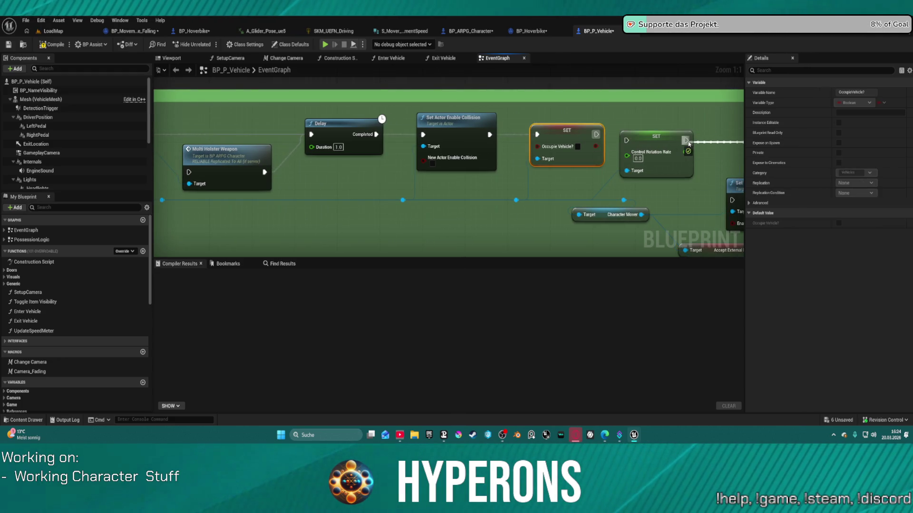
{"action": "left_click", "coordinate": [628, 138]}
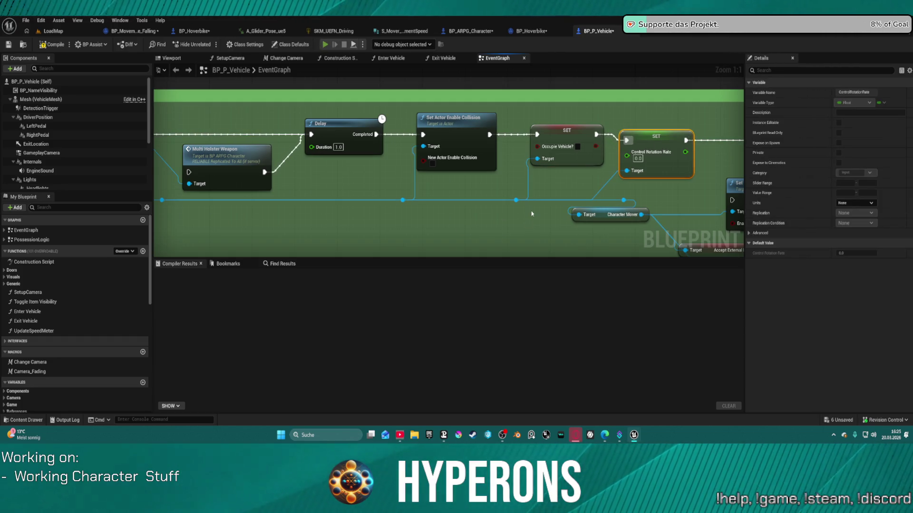
{"action": "key", "text": "alt+p"}
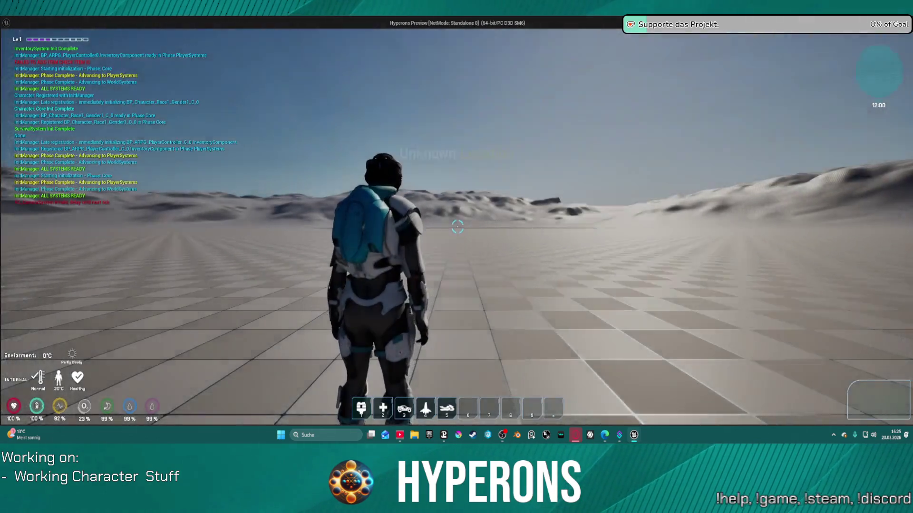
{"action": "key", "text": "5"}
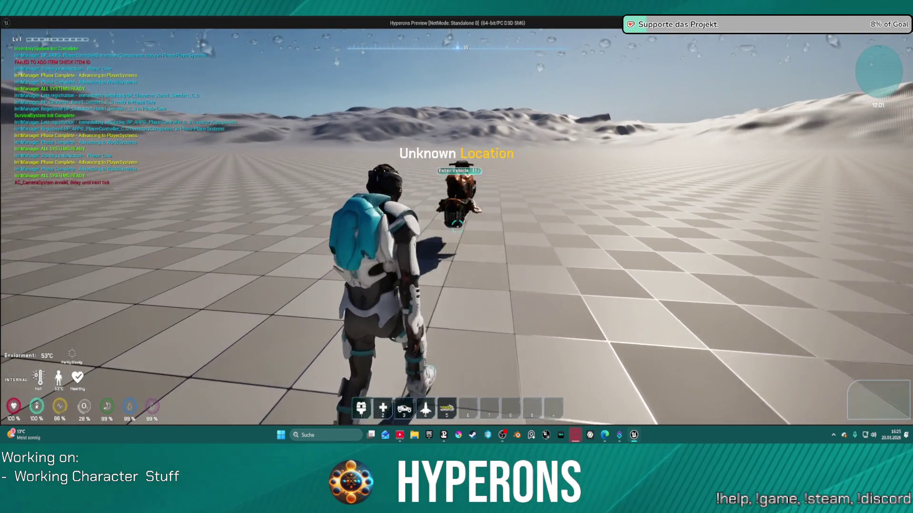
{"action": "key", "text": "d"}
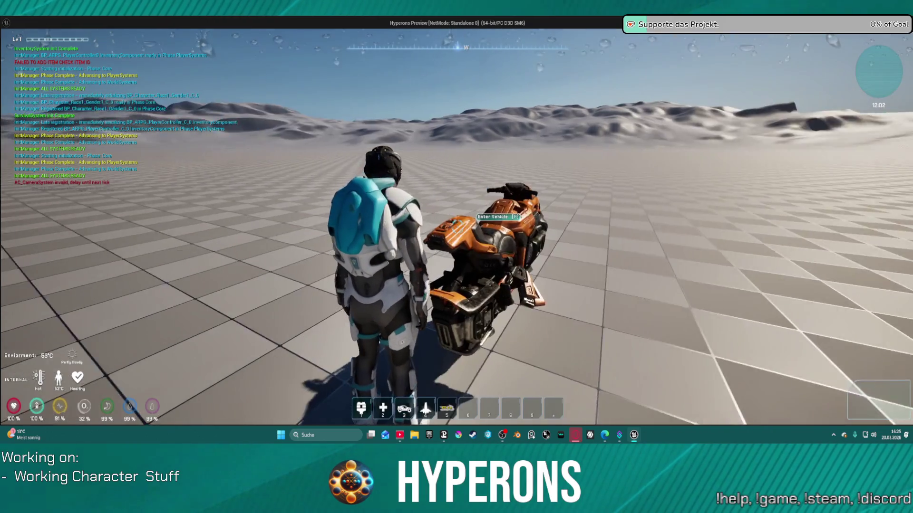
{"action": "key", "text": "f"}
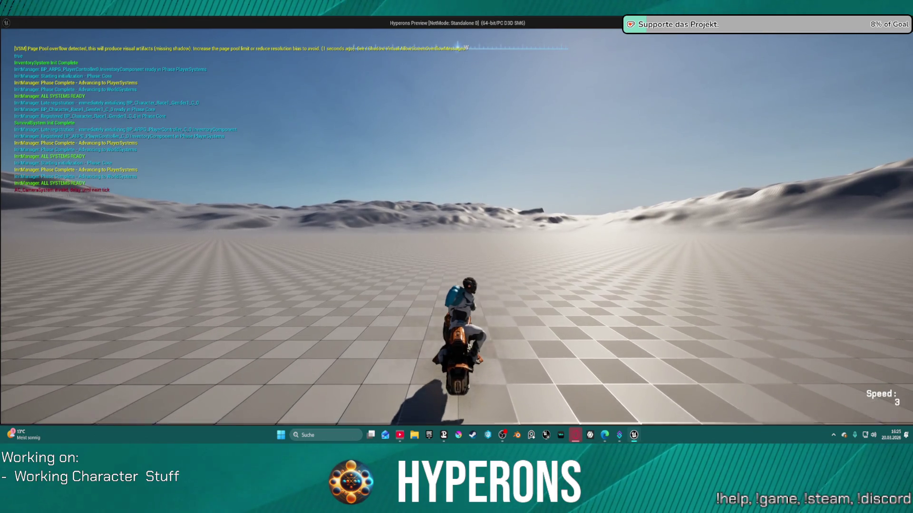
{"action": "key", "text": "Escape"}
{"action": "mouse_move", "coordinate": [401, 149]}
{"action": "left_mouse_down"}
{"action": "mouse_move", "coordinate": [666, 153]}
{"action": "mouse_move", "coordinate": [656, 150]}
{"action": "left_mouse_up"}
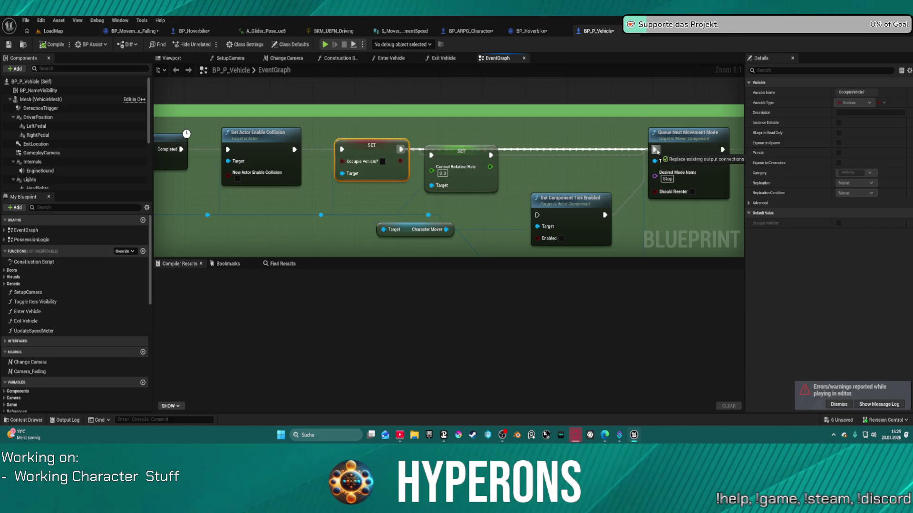
Delete the SET Control Rotation Rate node and move the Character Mover getter up.
{"action": "left_click", "coordinate": [452, 150]}
{"action": "key", "text": "Delete"}
{"action": "mouse_move", "coordinate": [448, 224]}
{"action": "left_mouse_down"}
{"action": "mouse_move", "coordinate": [460, 189]}
{"action": "mouse_move", "coordinate": [409, 222]}
{"action": "mouse_move", "coordinate": [403, 241]}
{"action": "mouse_move", "coordinate": [453, 197]}
{"action": "left_mouse_up"}
Search nodes for 'over', dismiss the search list, and bring up the Content Drawer.
{"action": "type", "text": "over"}
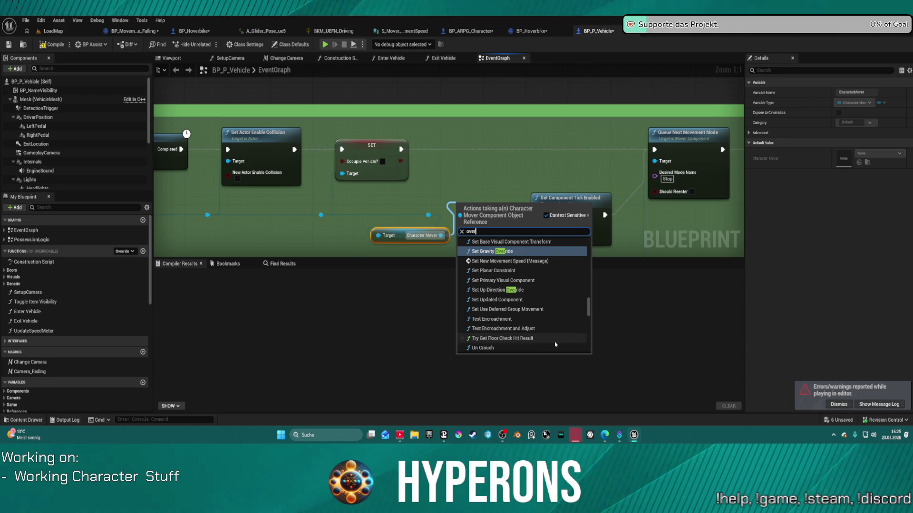
{"action": "scroll", "coordinate": [555, 344], "scroll_direction": "up", "scroll_amount": 3}
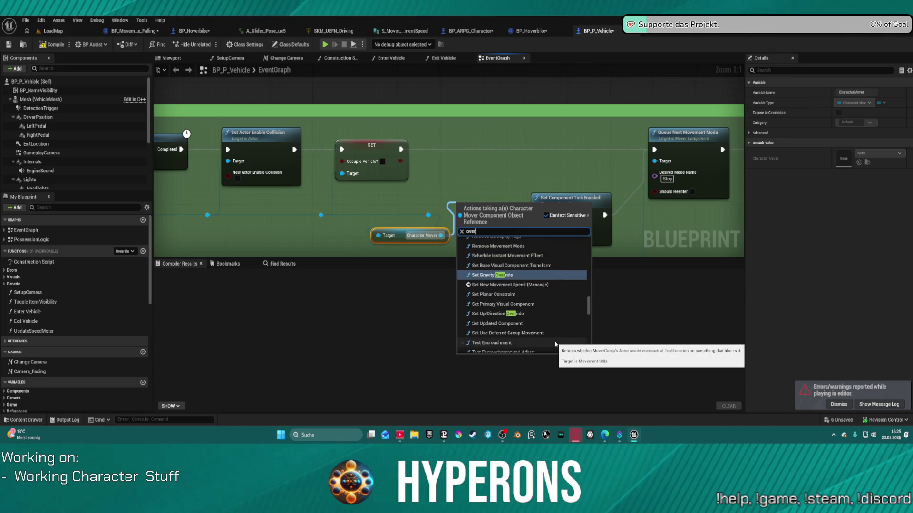
{"action": "scroll", "coordinate": [555, 344], "scroll_direction": "up", "scroll_amount": 2}
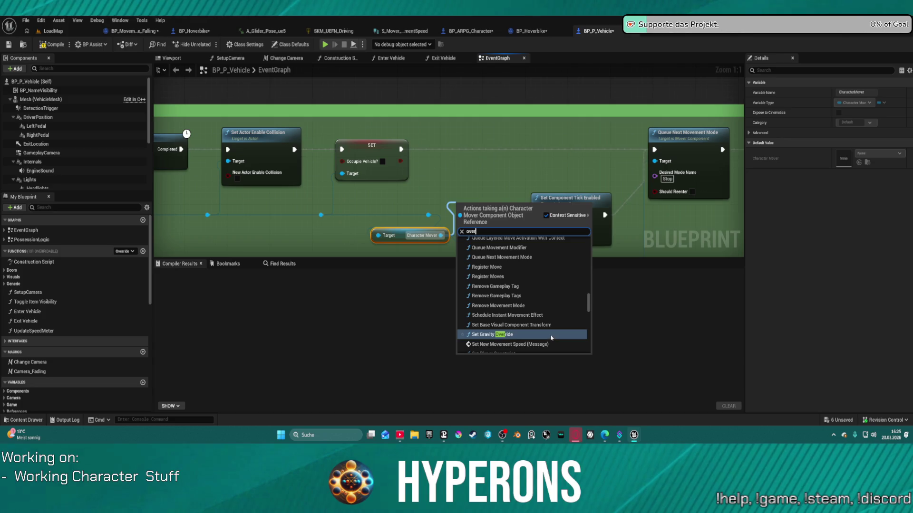
{"action": "left_click", "coordinate": [481, 152]}
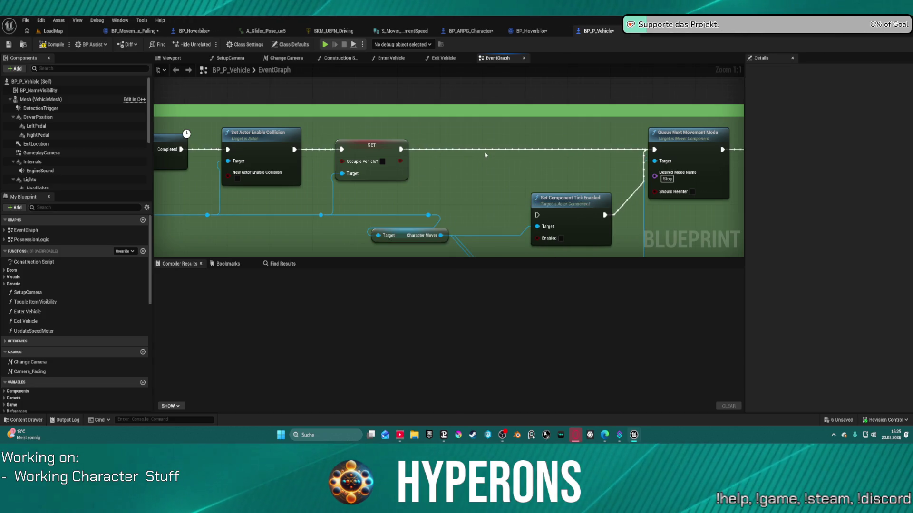
{"action": "key", "text": "ctrl+space"}
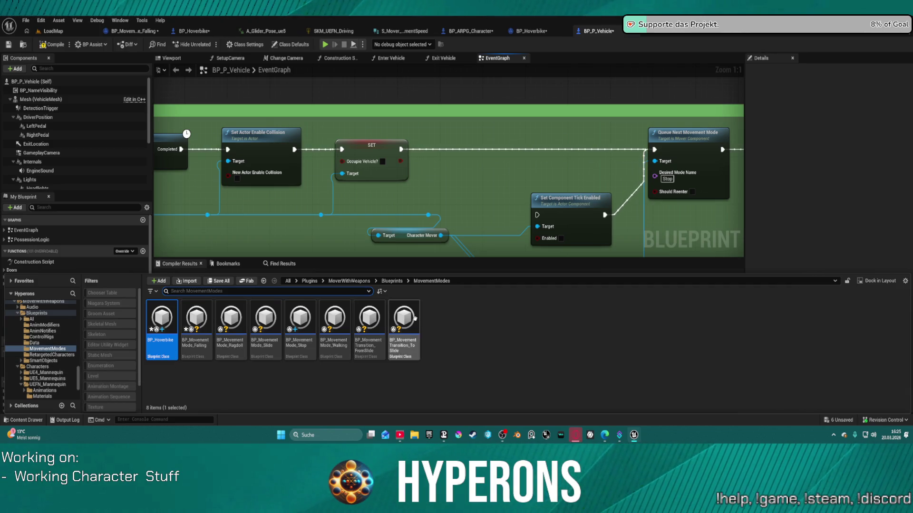
Open BP_MovementMode_Ragdoll from the Content Drawer and show its empty EventGraph.
{"action": "left_click", "coordinate": [232, 317]}
{"action": "double_click", "coordinate": [233, 317]}
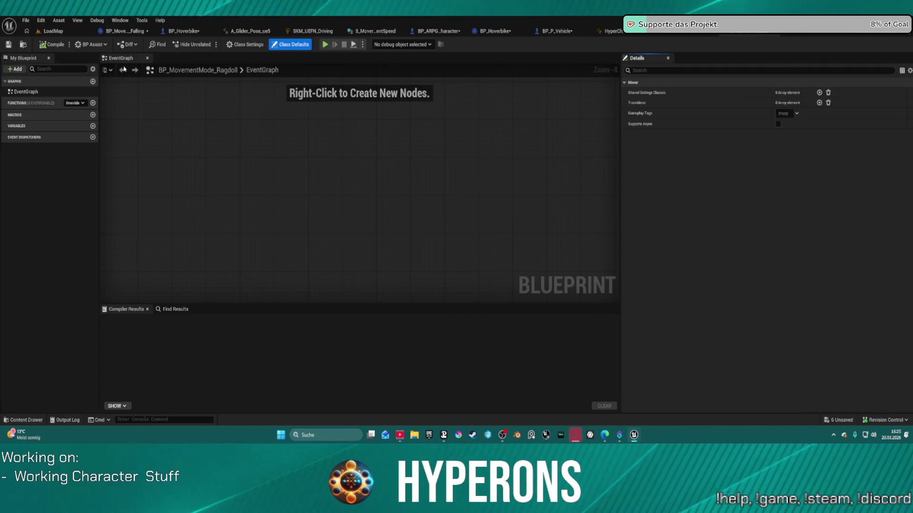
{"action": "scroll", "coordinate": [299, 160], "scroll_direction": "down", "scroll_amount": 4}
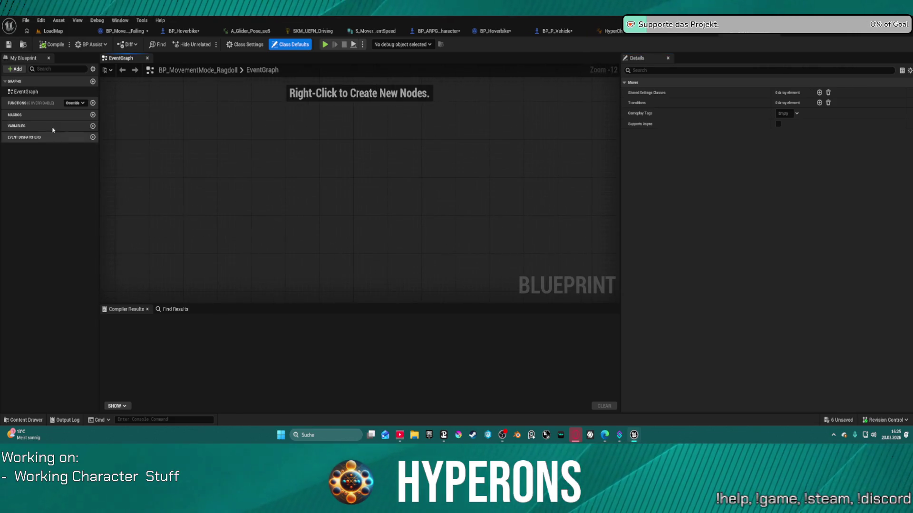
{"action": "left_click", "coordinate": [25, 92]}
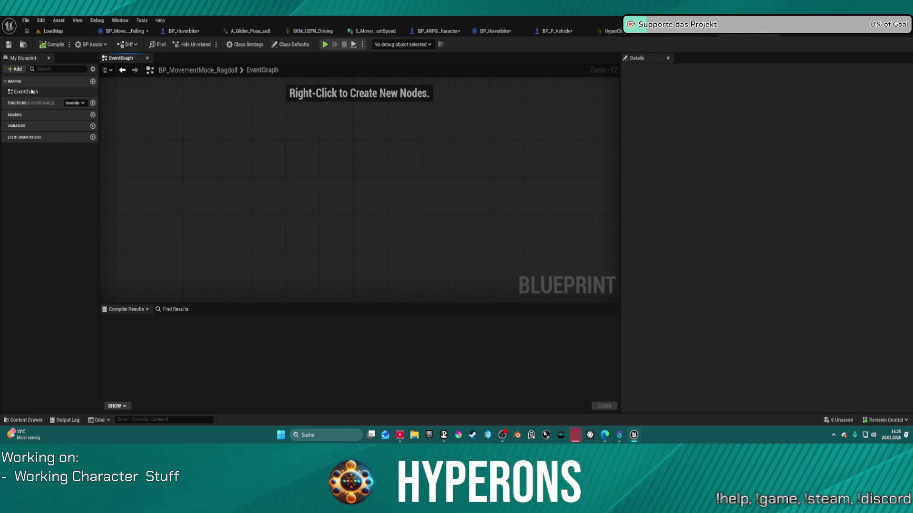
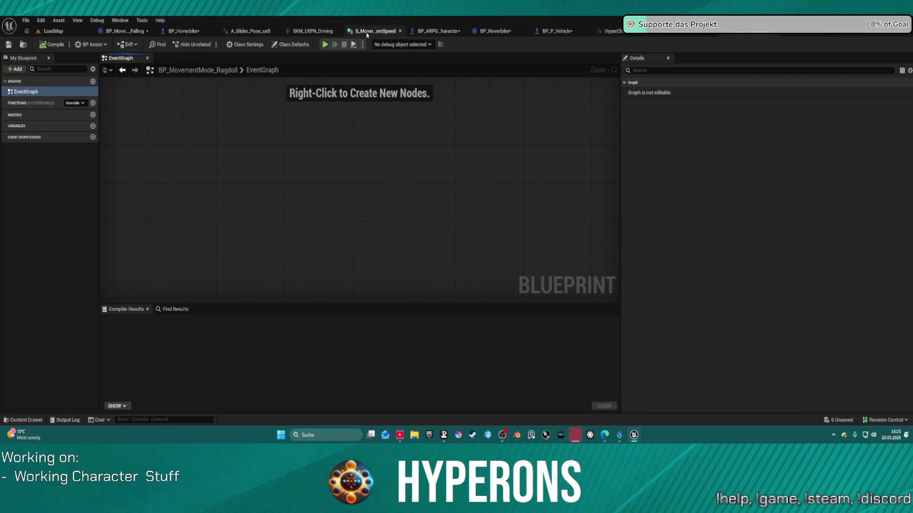
In BP_P_Vehicle, set Queue Next Movement Mode's Desired Mode Name to Ragdoll.
{"action": "left_click", "coordinate": [438, 31]}
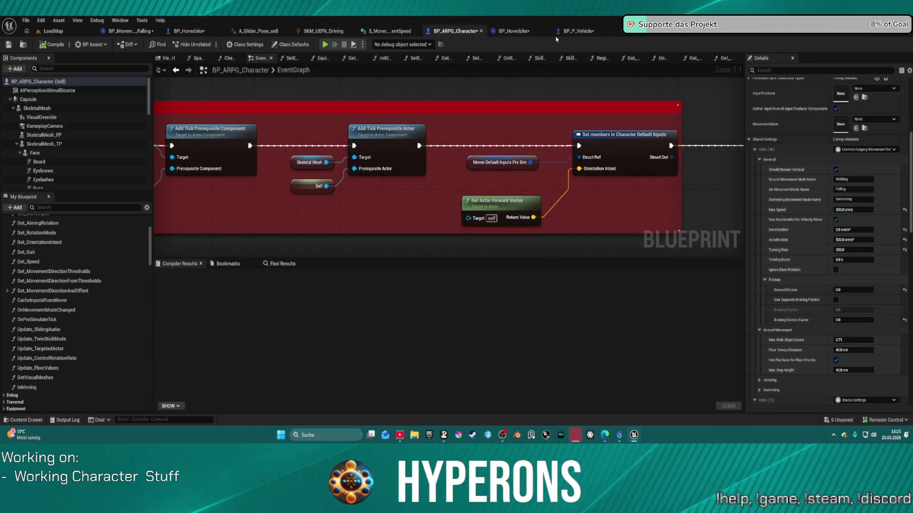
{"action": "left_click", "coordinate": [576, 31]}
{"action": "left_click", "coordinate": [668, 179]}
{"action": "left_click", "coordinate": [672, 196]}
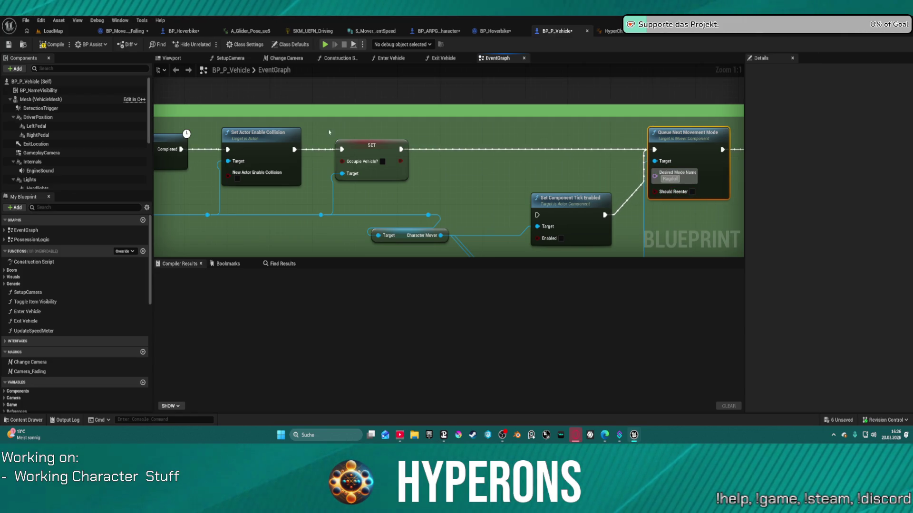
{"action": "left_click", "coordinate": [384, 163]}
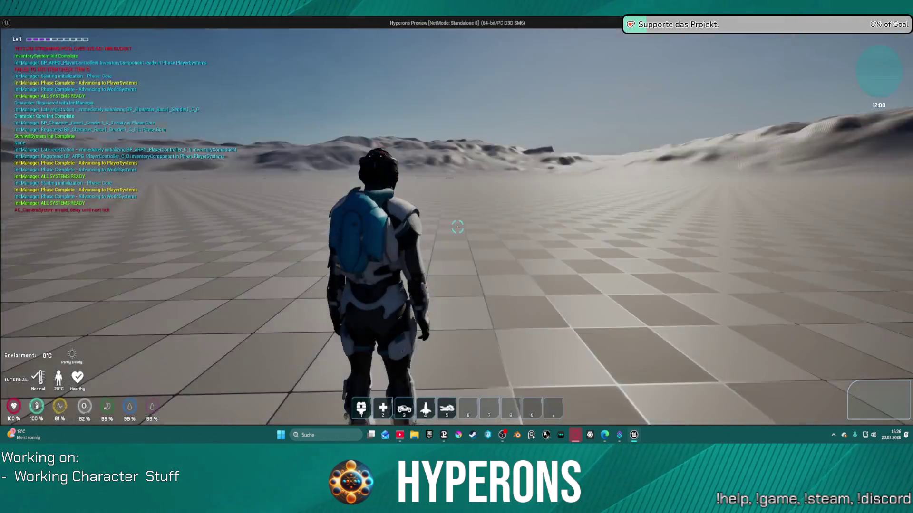
Walk to the motorcycle, mount it, and ride out toward the distant building.
{"action": "key", "text": "w"}
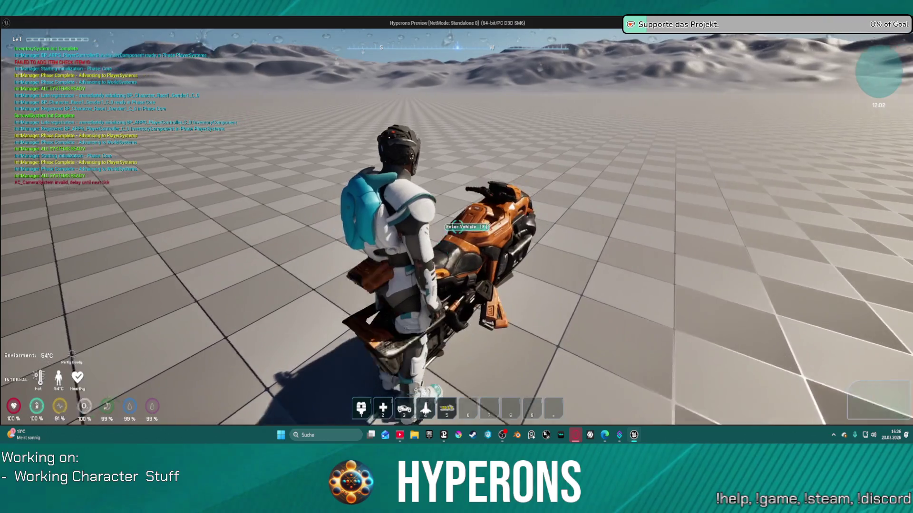
{"action": "key", "text": "f"}
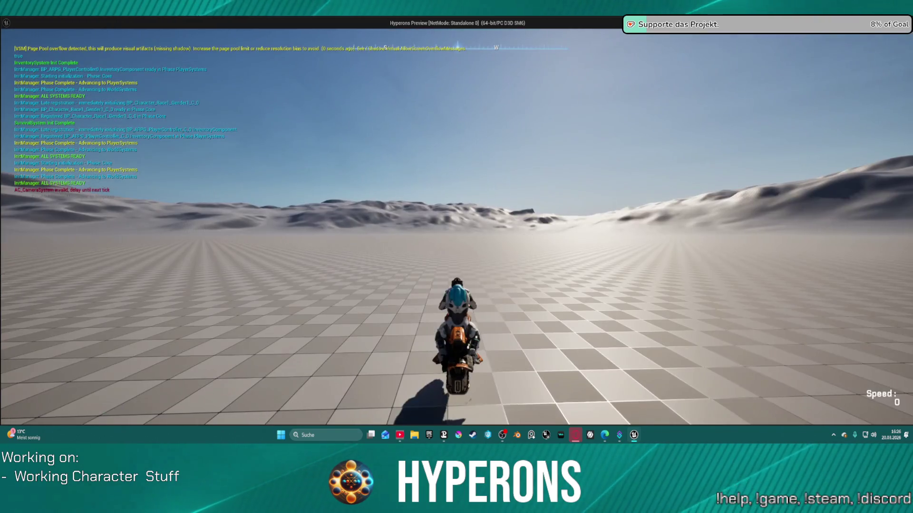
{"action": "key", "text": "w"}
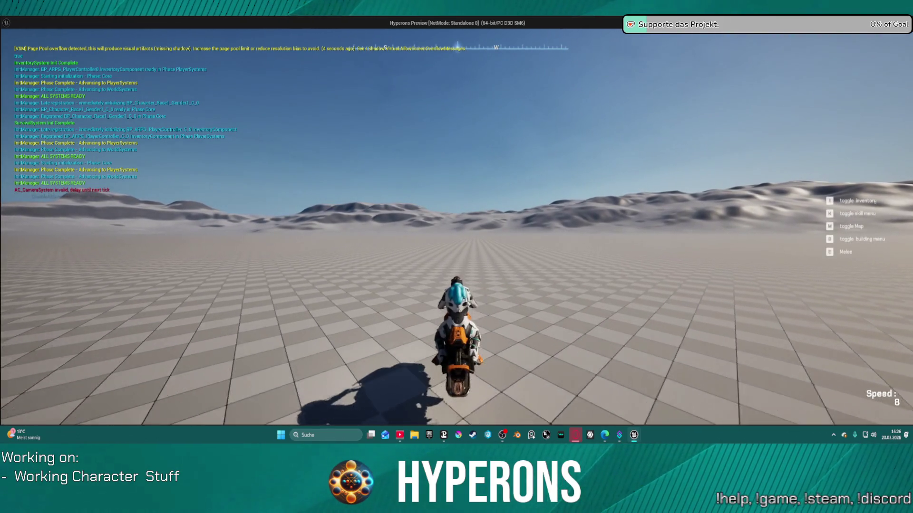
{"action": "key", "text": "w"}
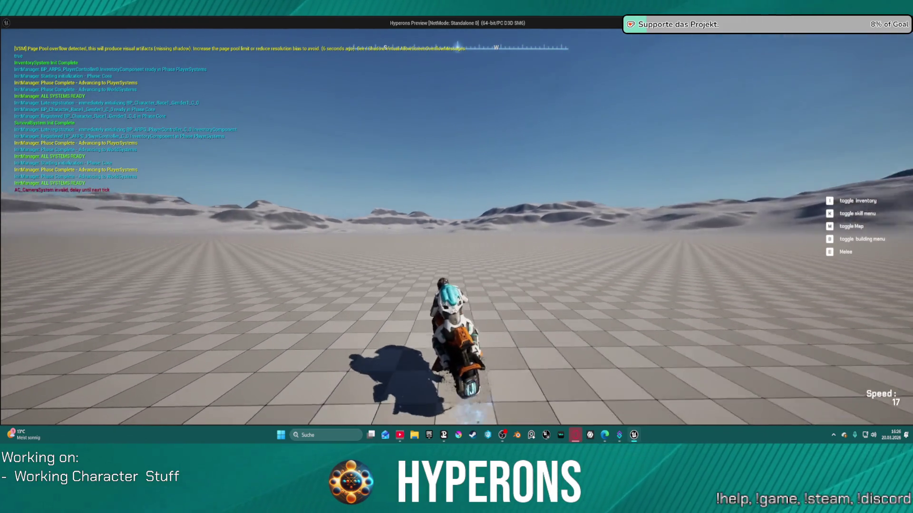
{"action": "key", "text": "d"}
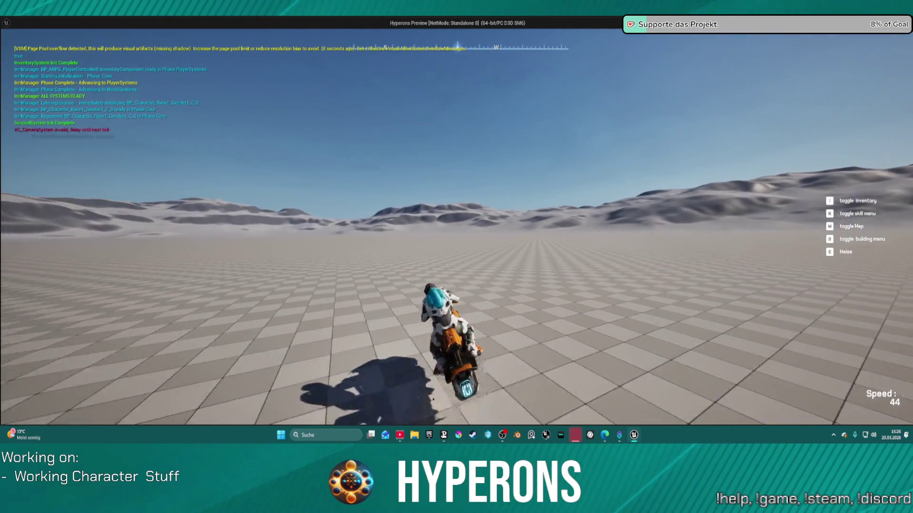
{"action": "key", "text": "a"}
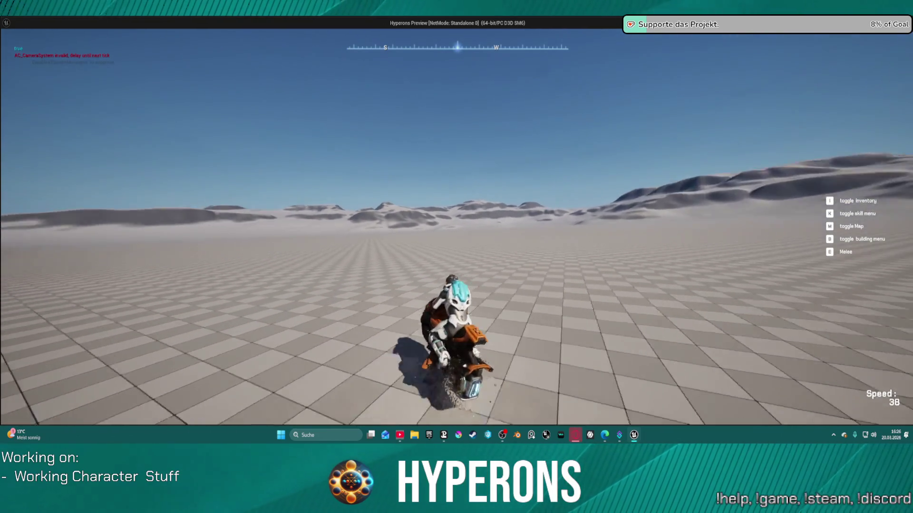
{"action": "key", "text": "d"}
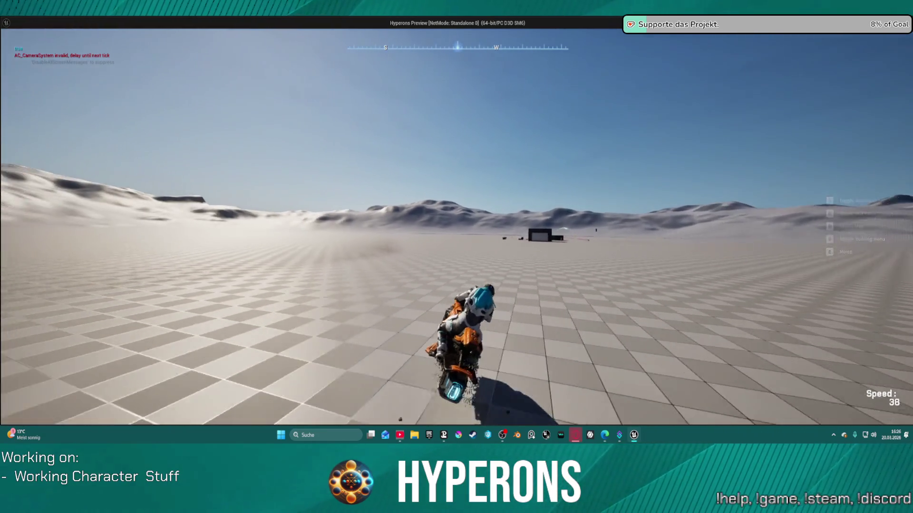
{"action": "key", "text": "d"}
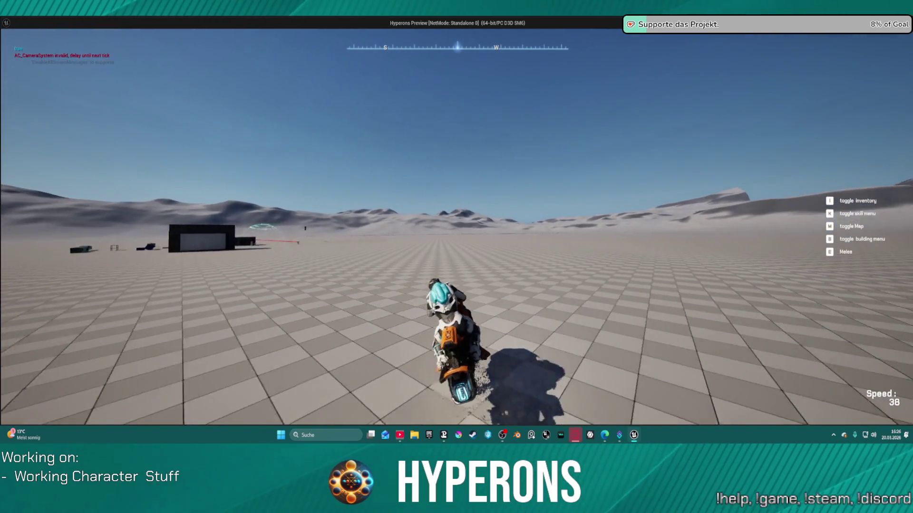
{"action": "key", "text": "a"}
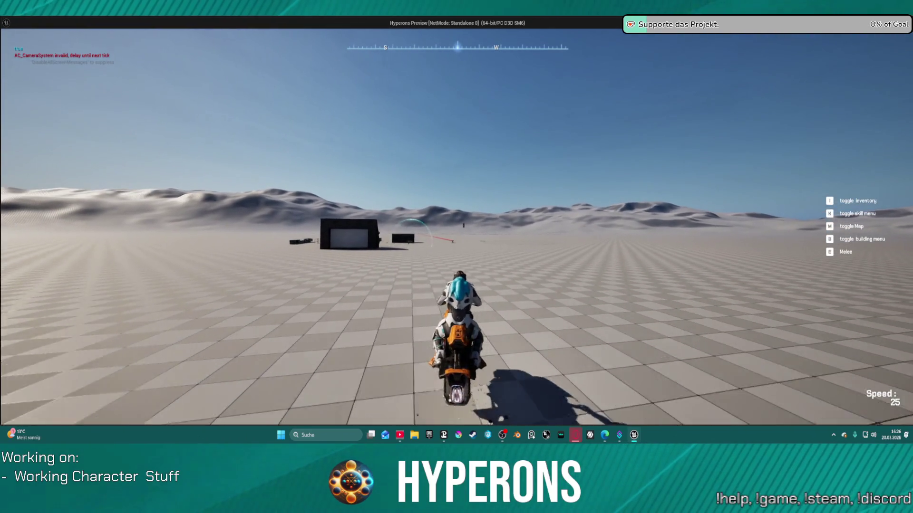
Steer the motorcycle back to the base, dismount, and stop the play test.
{"action": "key", "text": "d"}
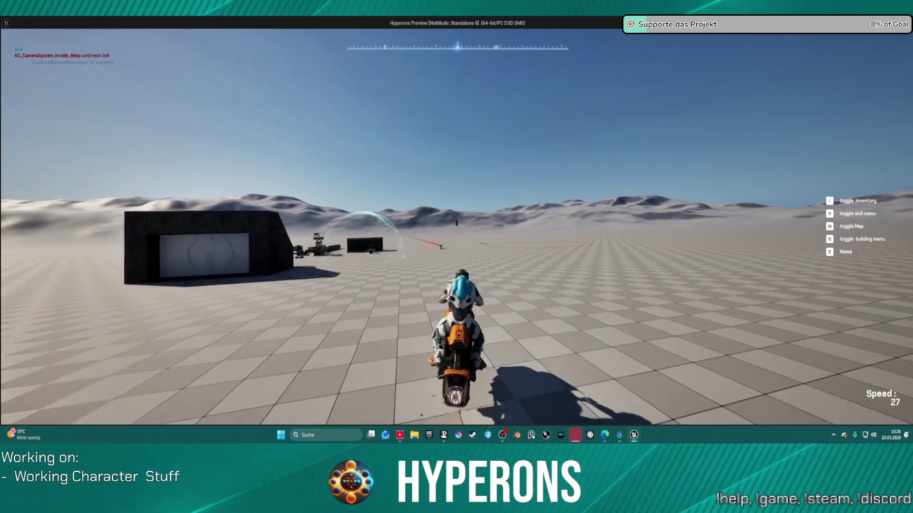
{"action": "key", "text": "a"}
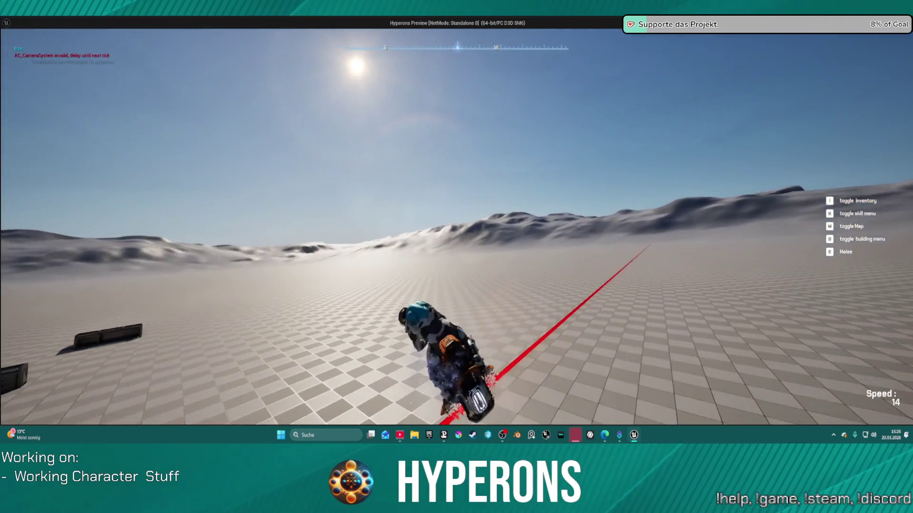
{"action": "key", "text": "a"}
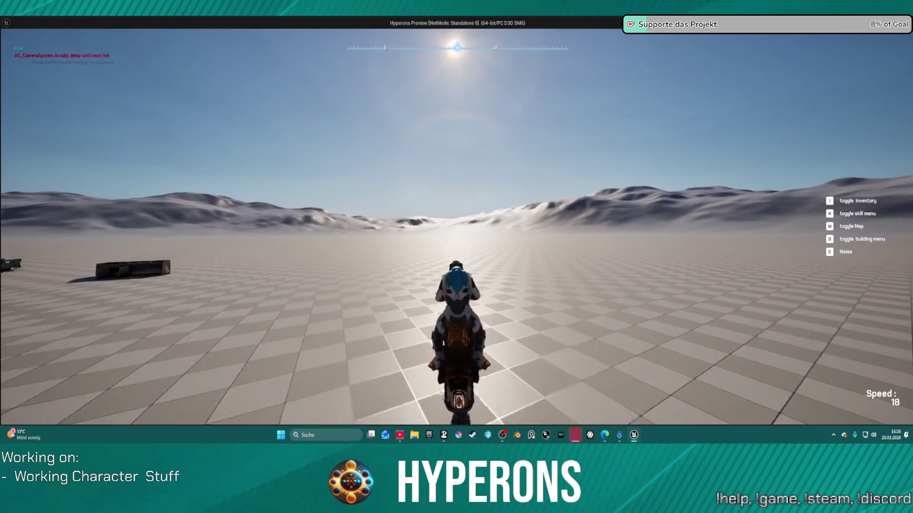
{"action": "key", "text": "d"}
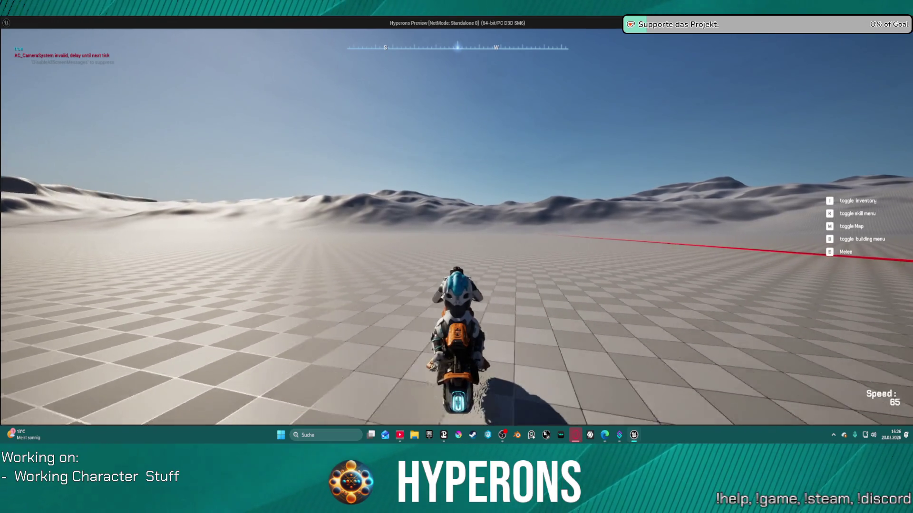
{"action": "key", "text": "d"}
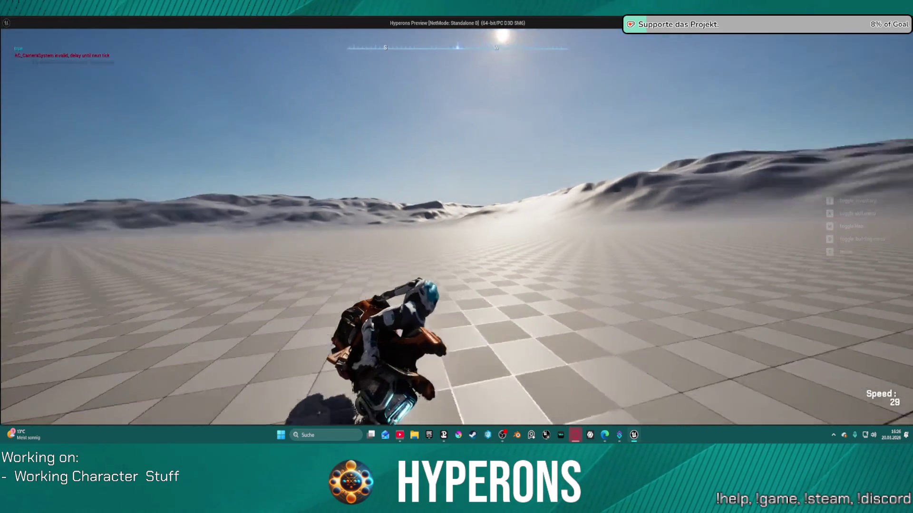
{"action": "key", "text": "a"}
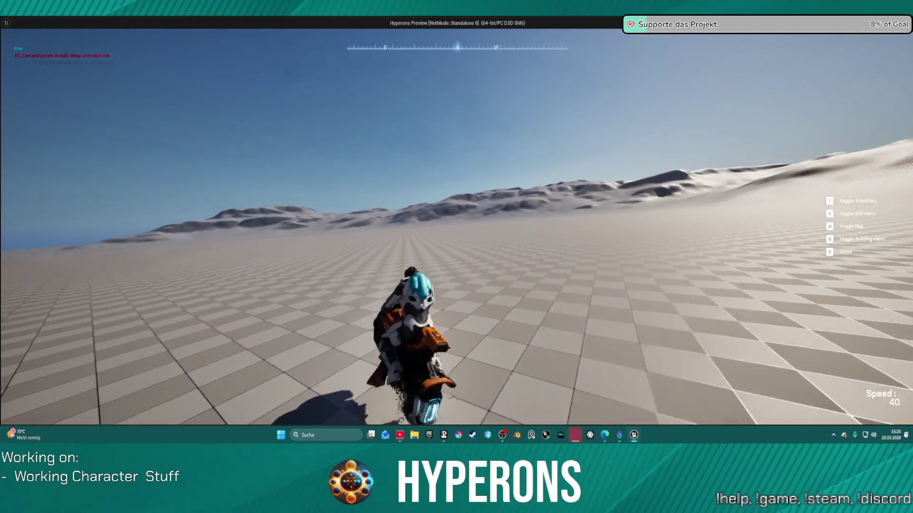
{"action": "key", "text": "a"}
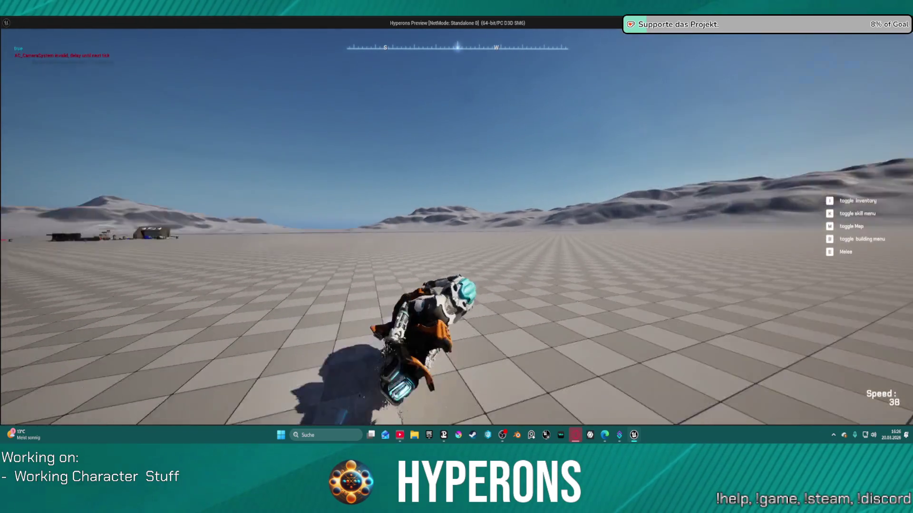
{"action": "key", "text": "a"}
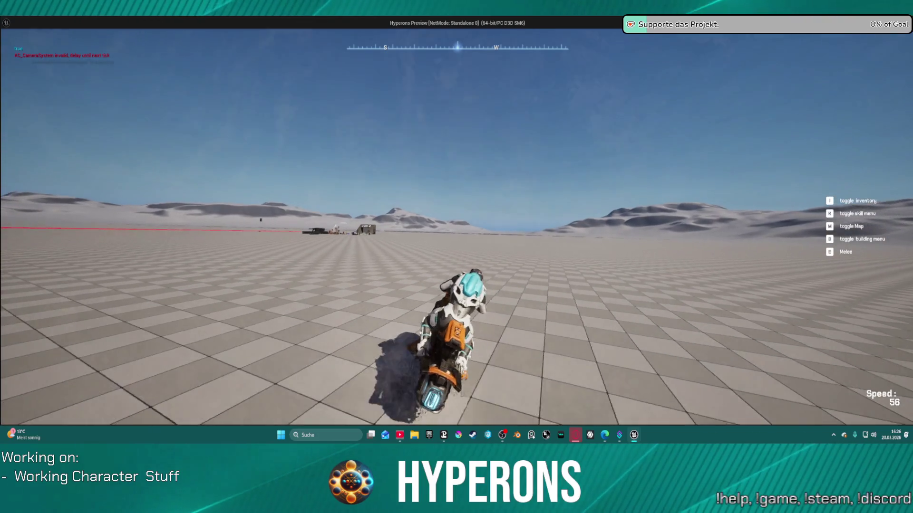
{"action": "key", "text": "d"}
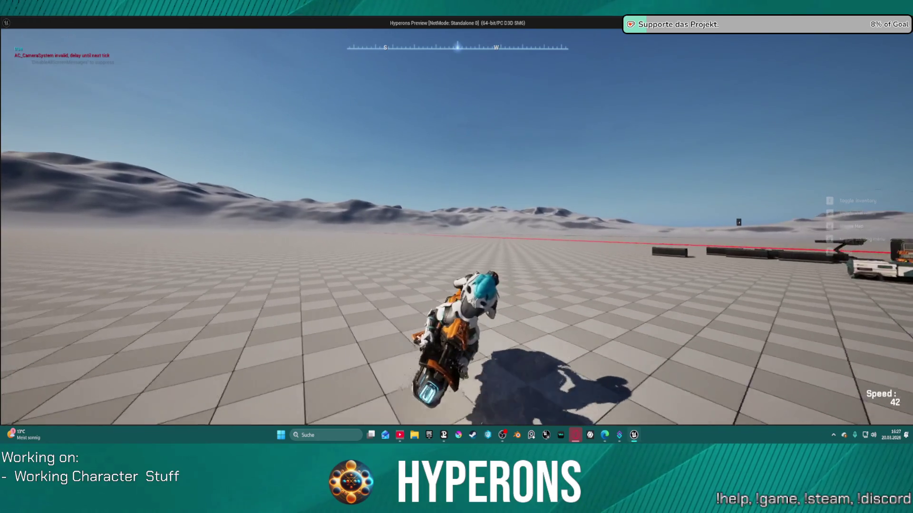
{"action": "key", "text": "w"}
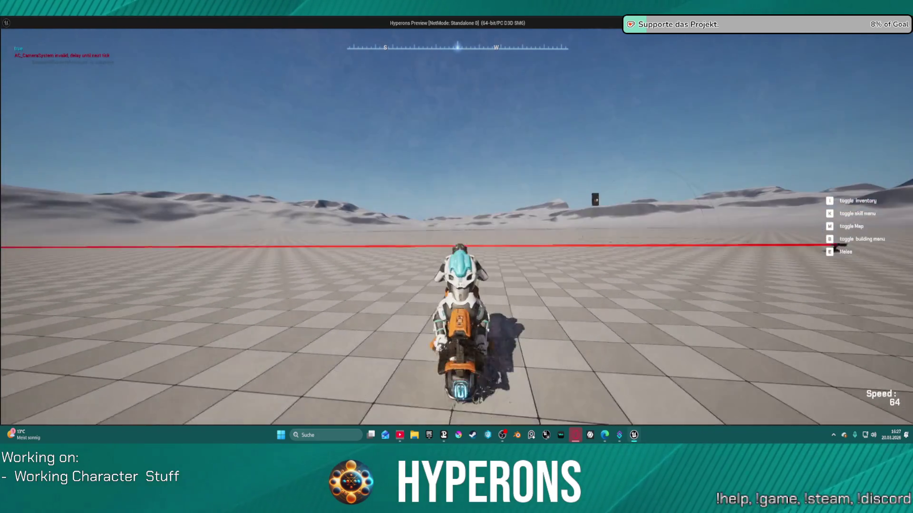
{"action": "key", "text": "f"}
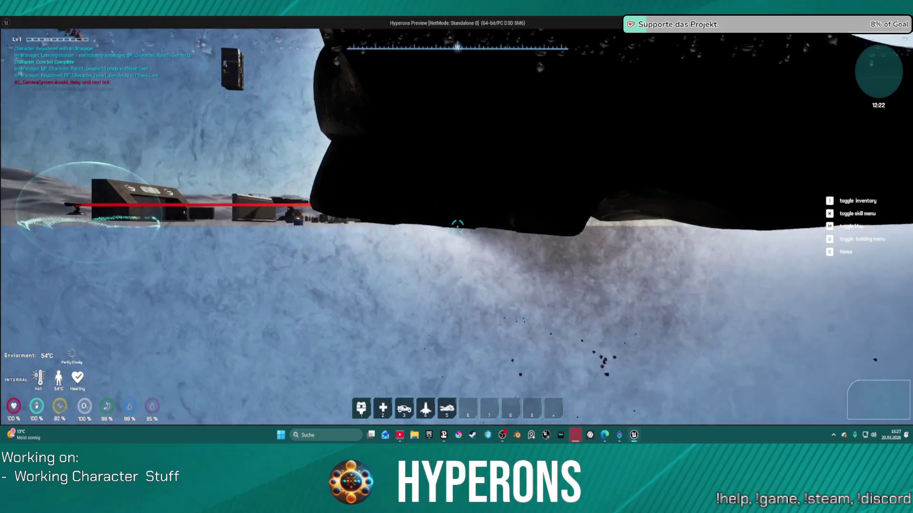
{"action": "key", "text": "Escape"}
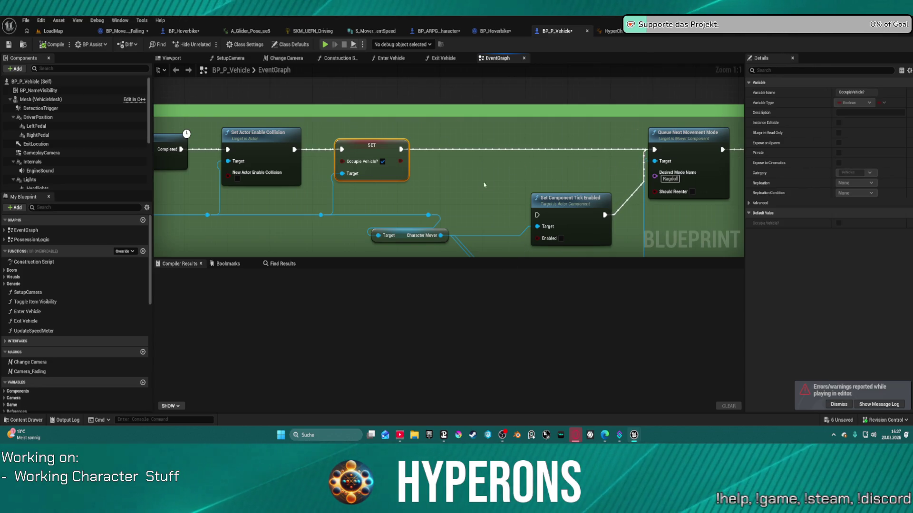
Try deleting Set Component Tick Enabled and Accept External Movement, then undo to restore them.
{"action": "left_click_drag", "start_coordinate": [553, 181], "coordinate": [525, 136]}
{"action": "left_click", "coordinate": [530, 171]}
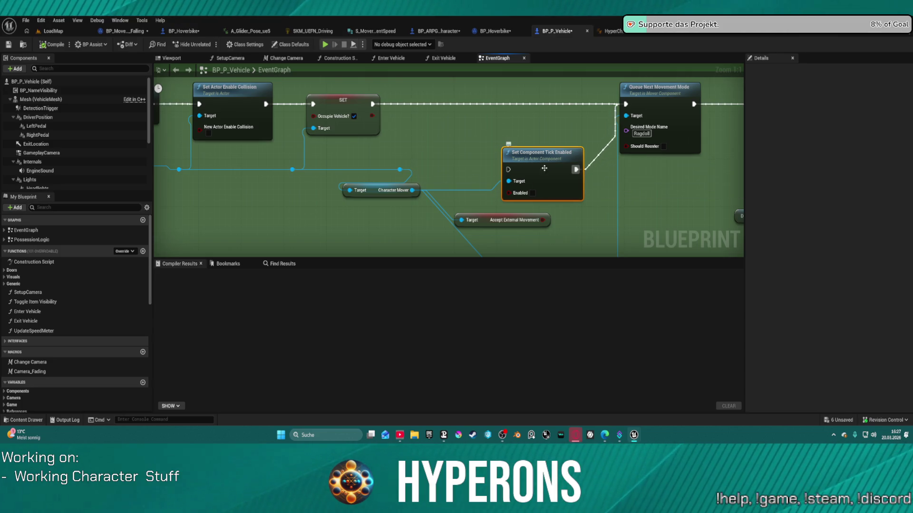
{"action": "mouse_move", "coordinate": [547, 176]}
{"action": "left_mouse_down"}
{"action": "mouse_move", "coordinate": [530, 147]}
{"action": "mouse_move", "coordinate": [492, 129]}
{"action": "left_mouse_up"}
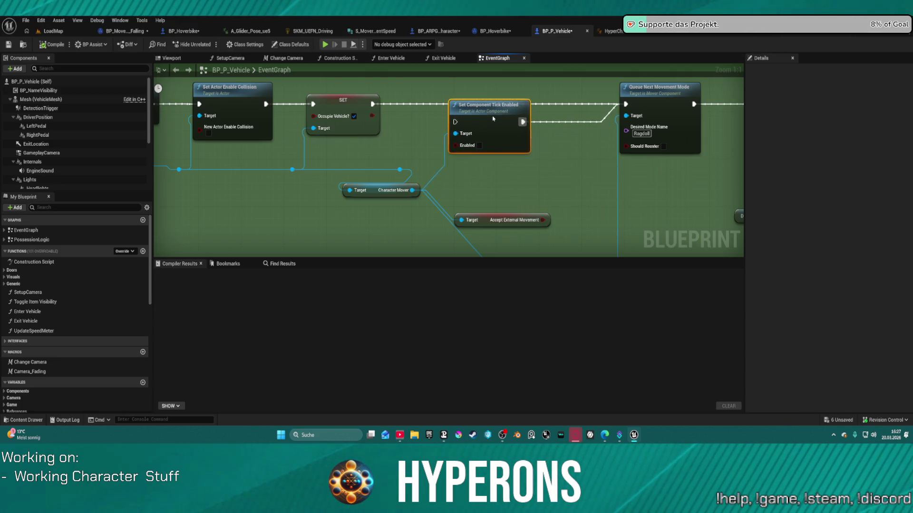
{"action": "key", "text": "Delete"}
{"action": "left_click", "coordinate": [499, 220]}
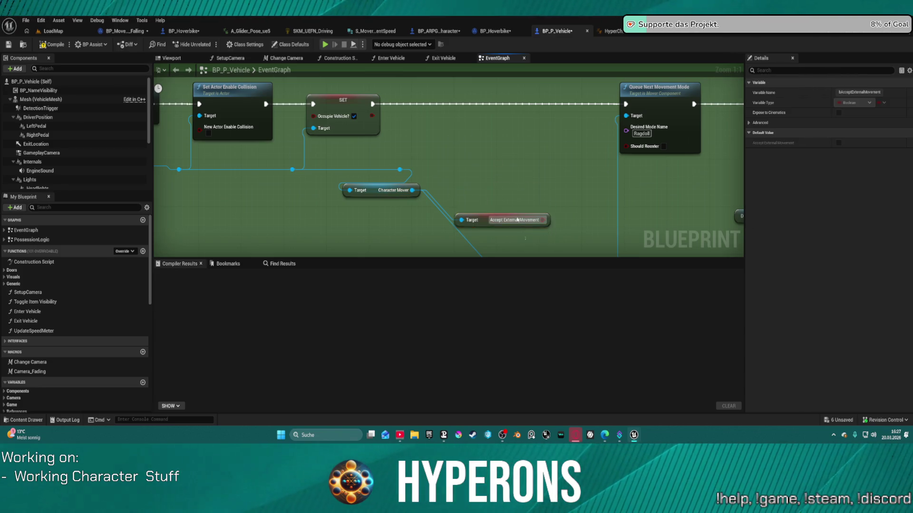
{"action": "key", "text": "Delete"}
{"action": "mouse_move", "coordinate": [381, 191]}
{"action": "left_mouse_down"}
{"action": "mouse_move", "coordinate": [454, 177]}
{"action": "mouse_move", "coordinate": [459, 165]}
{"action": "mouse_move", "coordinate": [447, 171]}
{"action": "mouse_move", "coordinate": [520, 158]}
{"action": "left_mouse_up"}
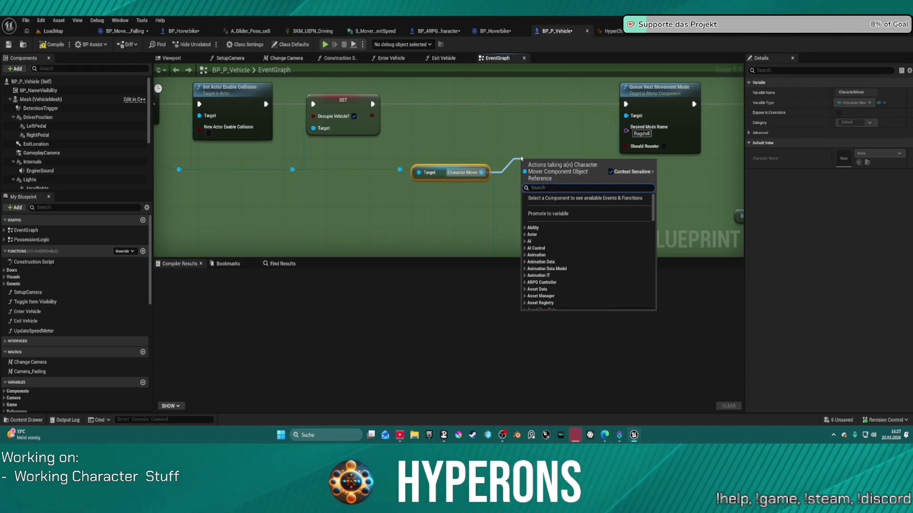
{"action": "left_click", "coordinate": [557, 93]}
{"action": "key", "text": "ctrl+z"}
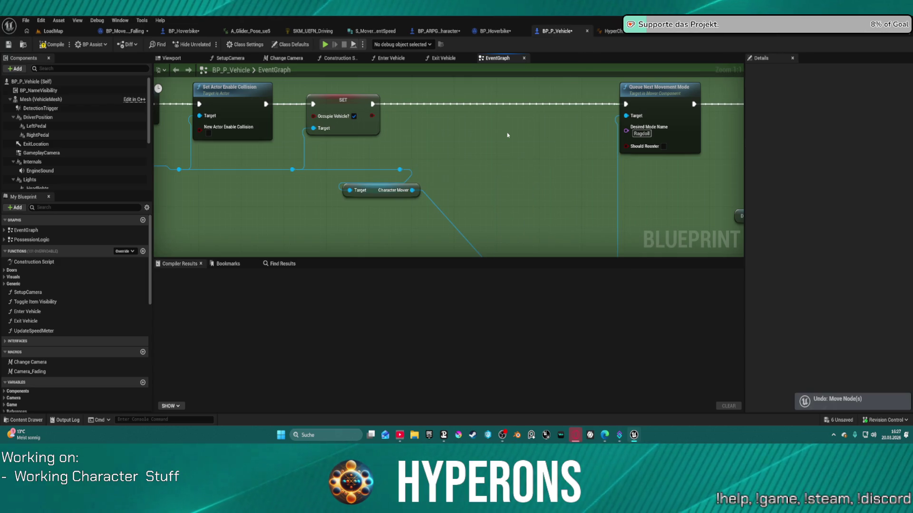
{"action": "key", "text": "ctrl+z"}
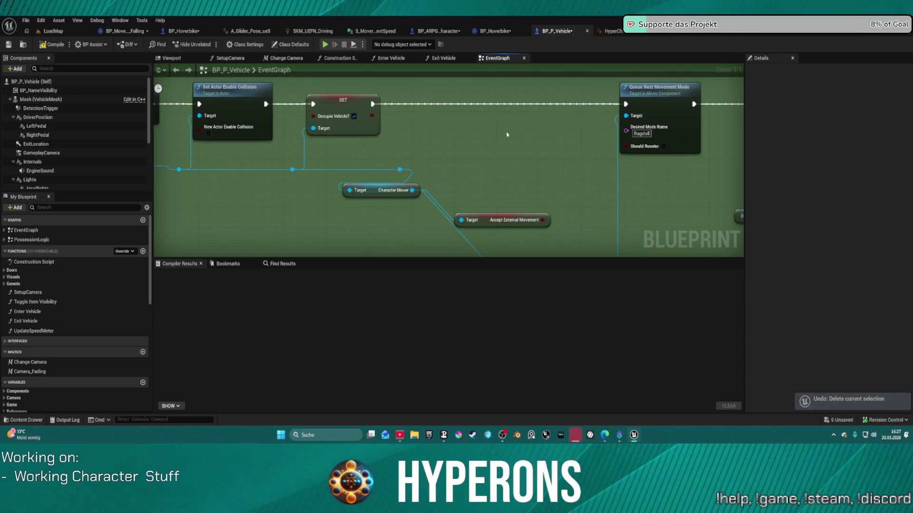
{"action": "key", "text": "ctrl+z"}
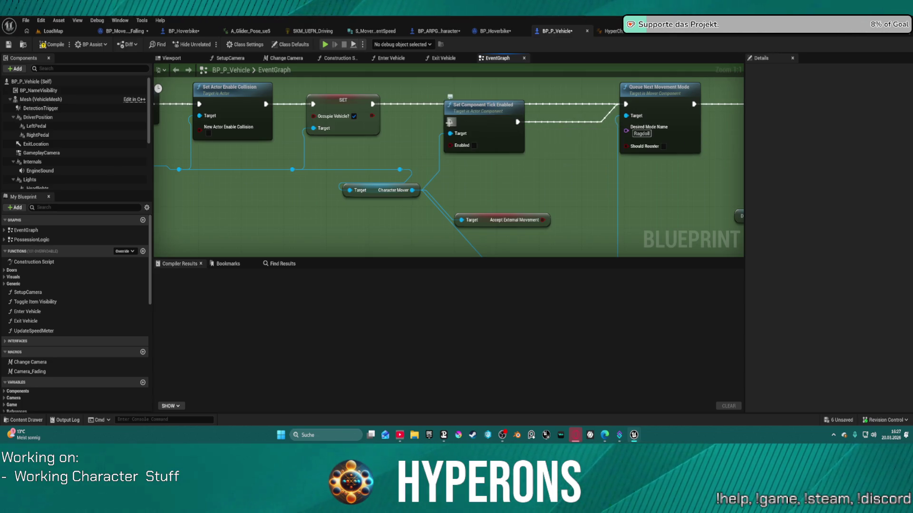
Straighten Set Component Tick Enabled onto the exec line, select the chain, and delete Accept External Movement.
{"action": "left_click", "coordinate": [450, 122]}
{"action": "key", "text": "q"}
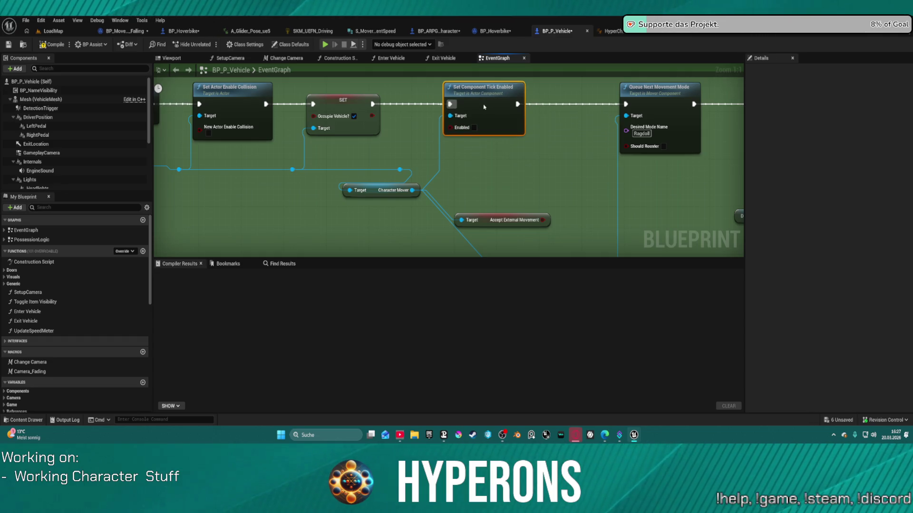
{"action": "mouse_move", "coordinate": [307, 86]}
{"action": "left_mouse_down"}
{"action": "mouse_move", "coordinate": [408, 127]}
{"action": "mouse_move", "coordinate": [620, 130]}
{"action": "left_mouse_up"}
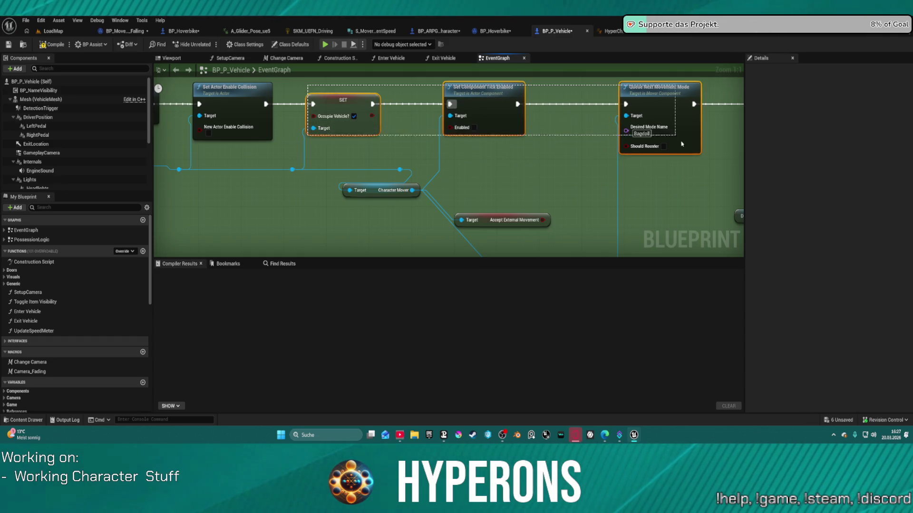
{"action": "left_click_drag", "start_coordinate": [680, 141], "coordinate": [680, 141]}
{"action": "left_click", "coordinate": [546, 218]}
{"action": "key", "text": "Delete"}
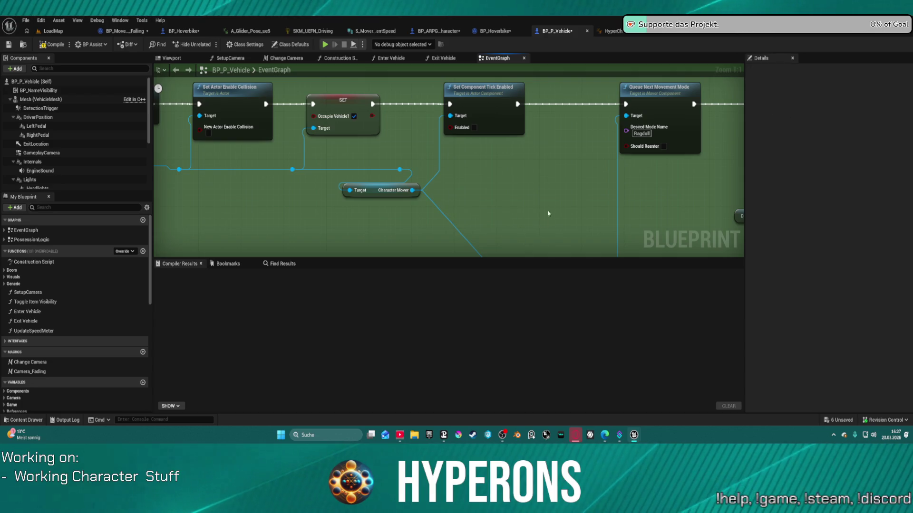
{"action": "scroll", "coordinate": [534, 183], "scroll_direction": "down", "scroll_amount": 2}
Paste the copied nodes into the red comment box and remove the extra Queue Next Movement Mode node.
{"action": "left_click_drag", "start_coordinate": [367, 119], "coordinate": [314, 84]}
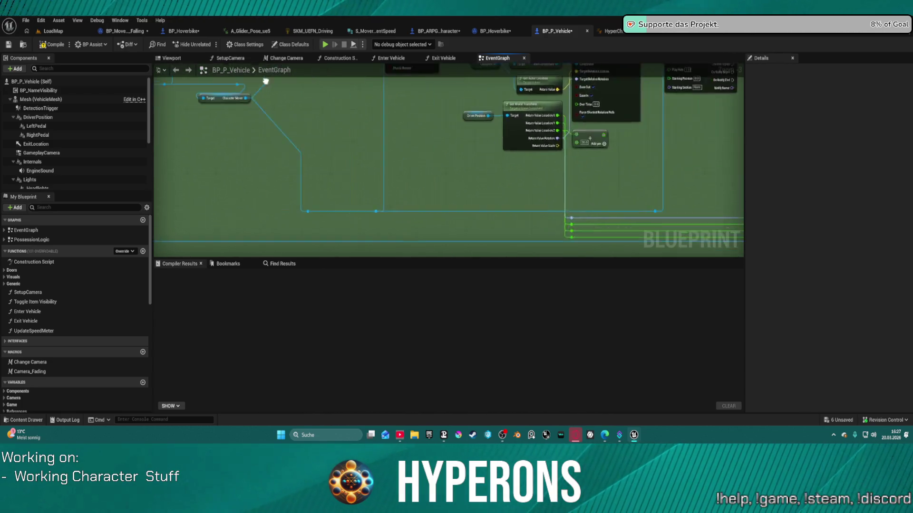
{"action": "scroll", "coordinate": [438, 144], "scroll_direction": "down", "scroll_amount": 2}
{"action": "scroll", "coordinate": [492, 188], "scroll_direction": "up", "scroll_amount": 2}
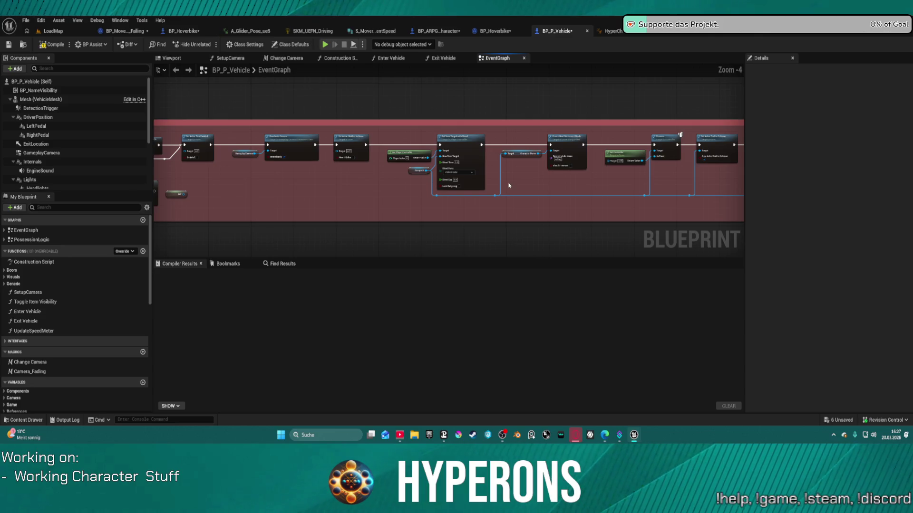
{"action": "scroll", "coordinate": [611, 195], "scroll_direction": "up", "scroll_amount": 4}
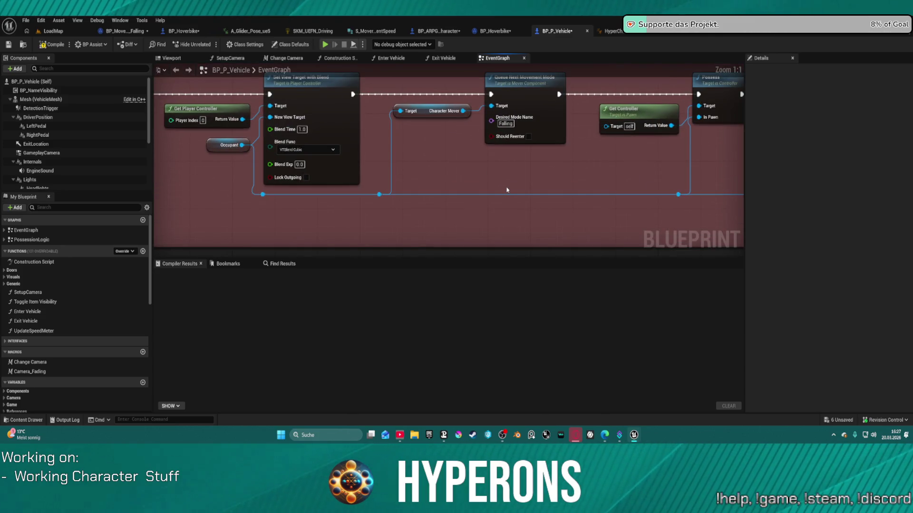
{"action": "key", "text": "ctrl+v"}
{"action": "left_click_drag", "start_coordinate": [543, 181], "coordinate": [640, 211]}
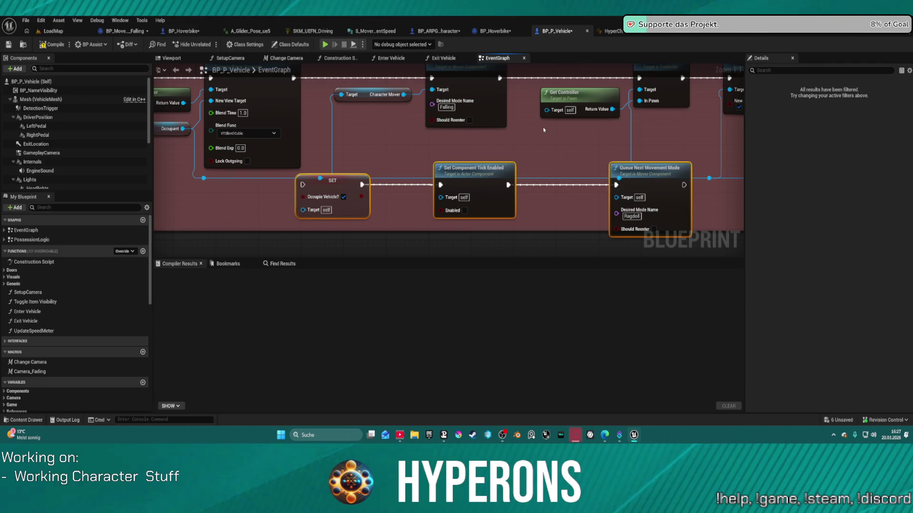
{"action": "key", "text": "ctrl+z"}
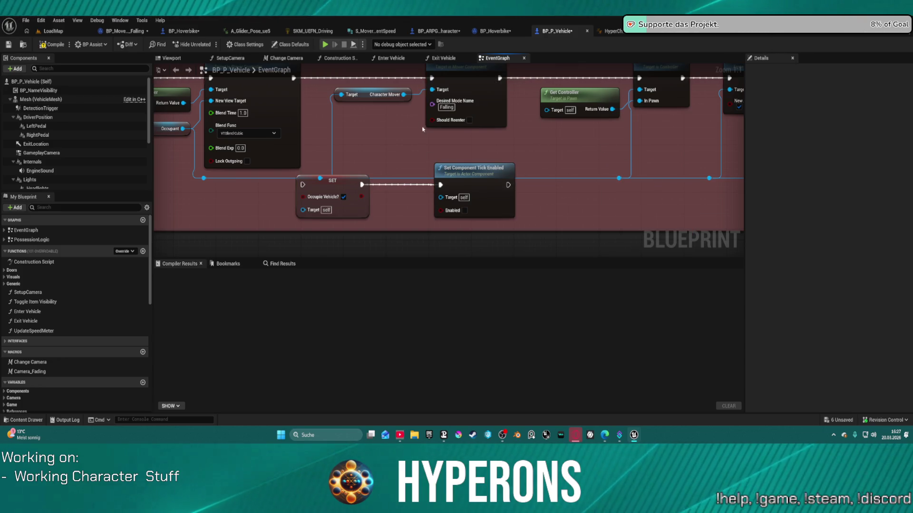
Wire SET after Set View Target with Blend, tick Enabled on the tick node, and straighten the row.
{"action": "mouse_move", "coordinate": [405, 97]}
{"action": "left_mouse_down"}
{"action": "mouse_move", "coordinate": [439, 196]}
{"action": "mouse_move", "coordinate": [431, 138]}
{"action": "mouse_move", "coordinate": [440, 197]}
{"action": "left_mouse_up"}
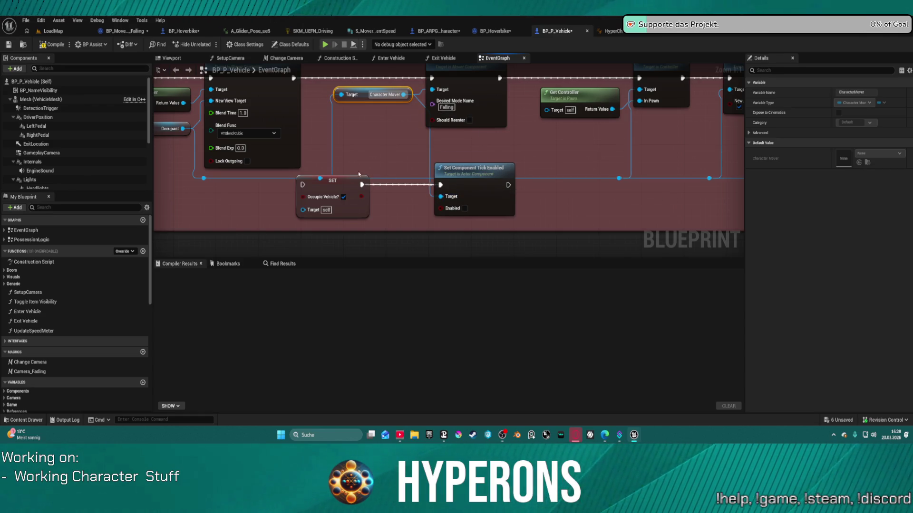
{"action": "mouse_move", "coordinate": [304, 184]}
{"action": "left_mouse_down"}
{"action": "mouse_move", "coordinate": [326, 179]}
{"action": "mouse_move", "coordinate": [295, 171]}
{"action": "mouse_move", "coordinate": [305, 101]}
{"action": "left_mouse_up"}
{"action": "left_click_drag", "start_coordinate": [518, 208], "coordinate": [443, 101]}
{"action": "left_click", "coordinate": [475, 232]}
{"action": "left_click_drag", "start_coordinate": [215, 201], "coordinate": [319, 235]}
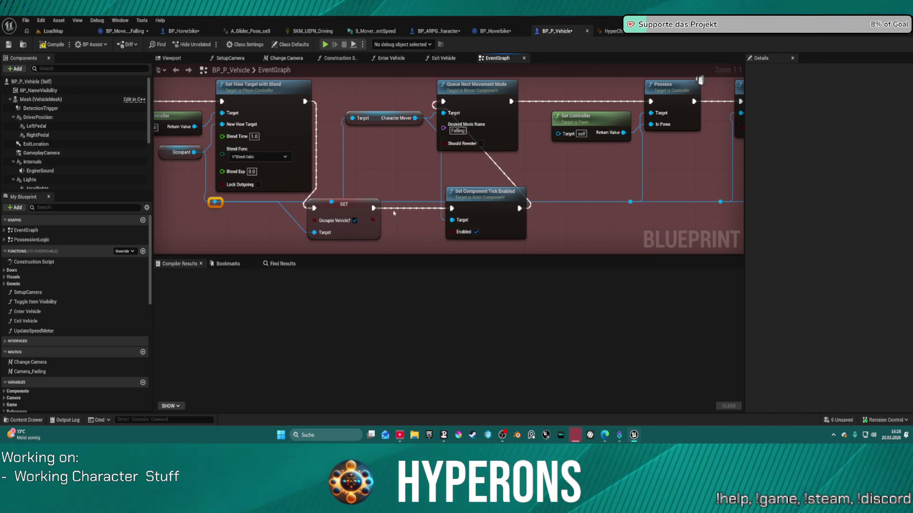
{"action": "left_click", "coordinate": [344, 206]}
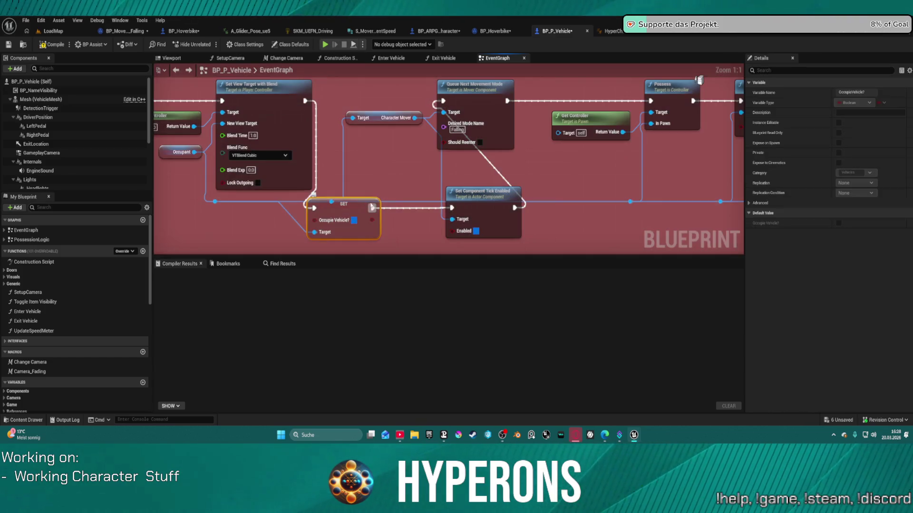
{"action": "key", "text": "f"}
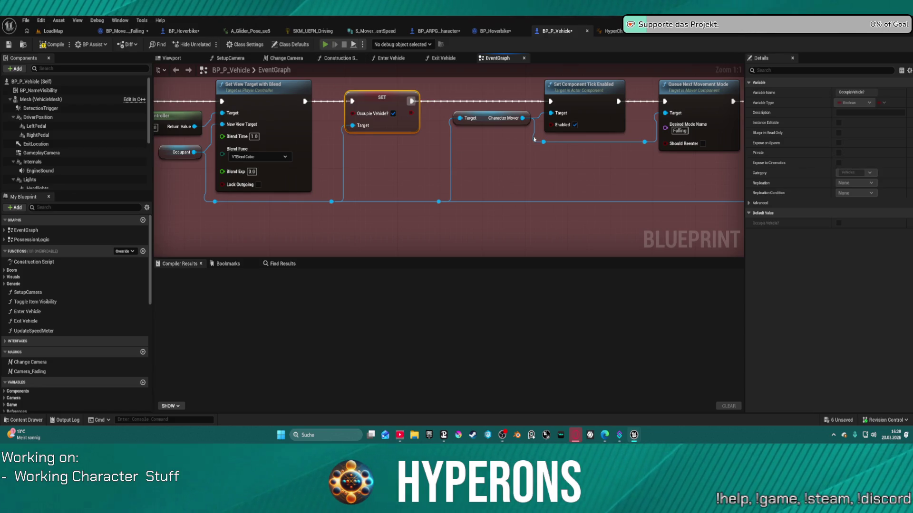
{"action": "key", "text": "alt+p"}
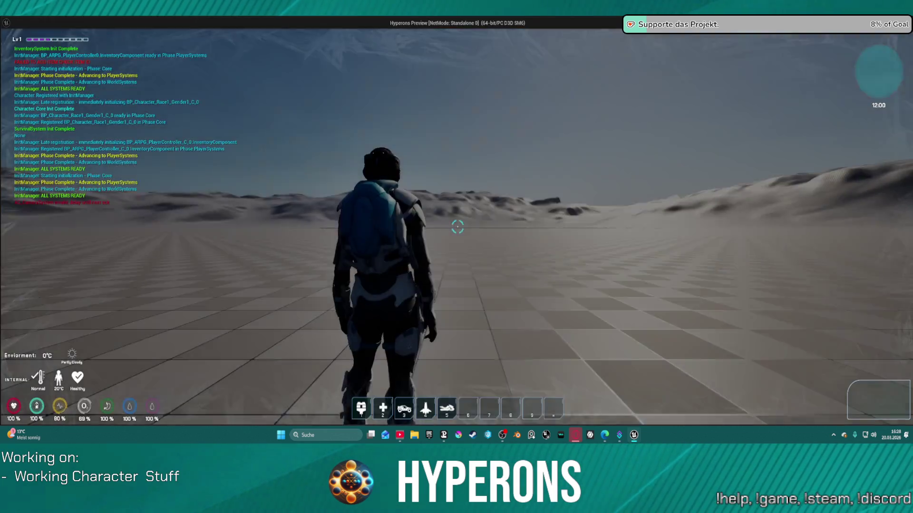
Walk to the bike, mount it, drive forward and turn left, dismount, and stop the preview.
{"action": "key", "text": "w"}
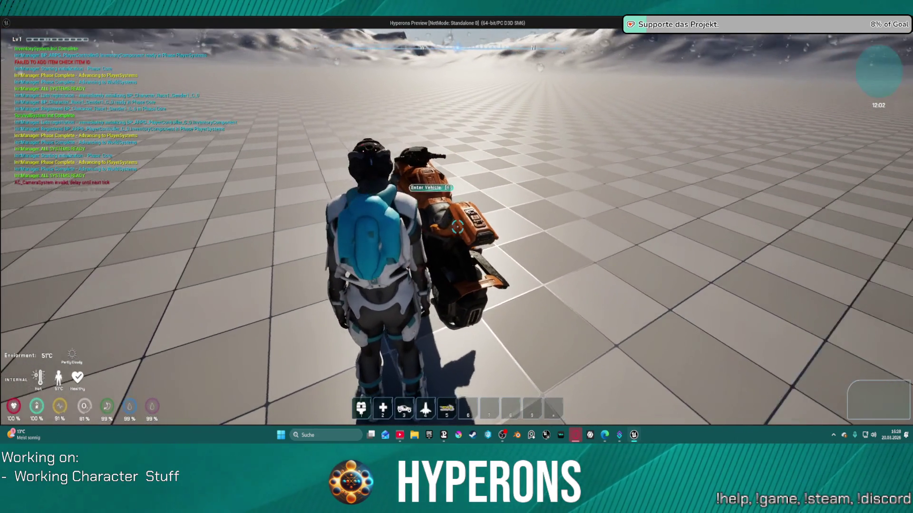
{"action": "key", "text": "f"}
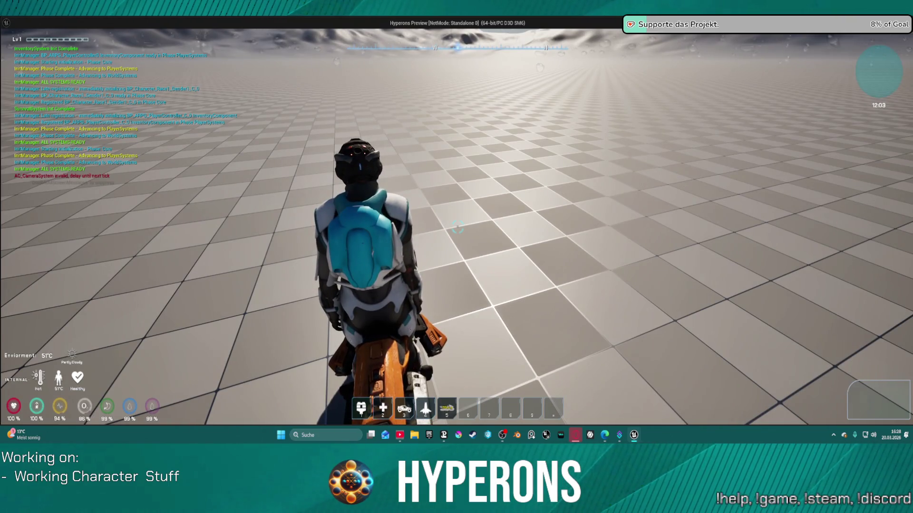
{"action": "key", "text": "w"}
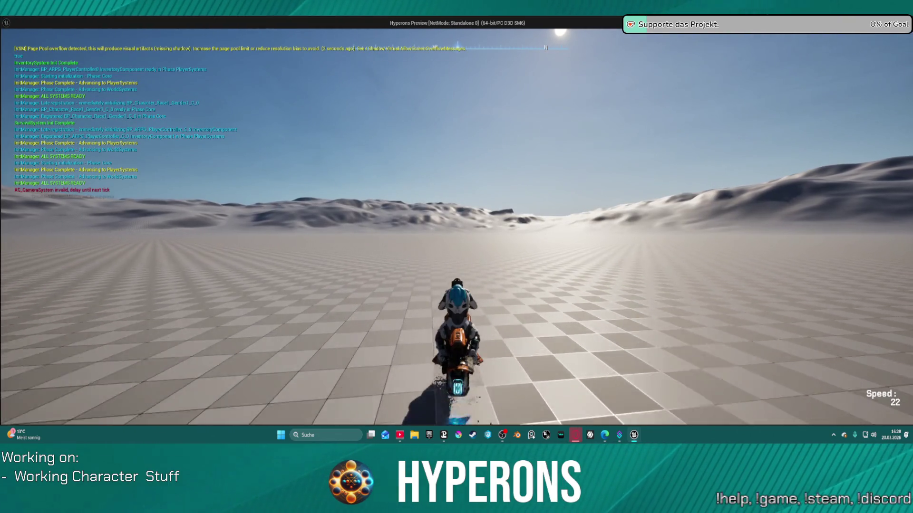
{"action": "key", "text": "a"}
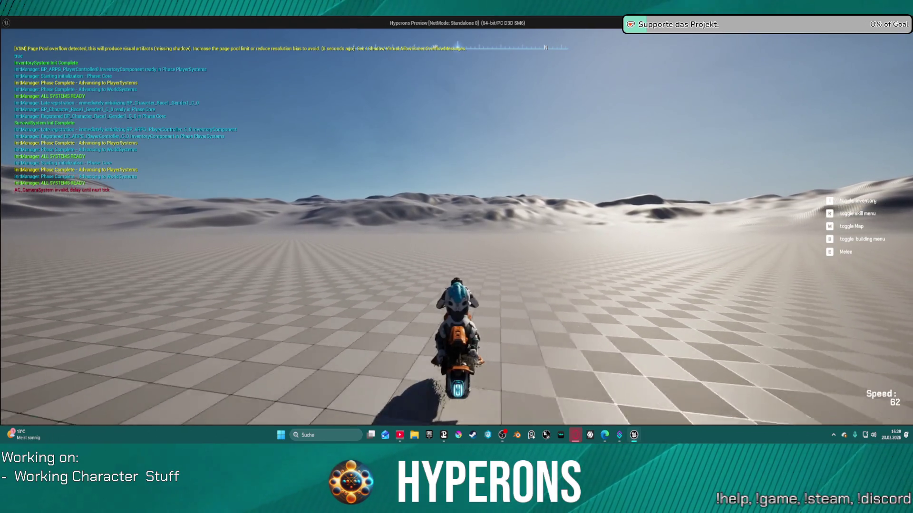
{"action": "key", "text": "f"}
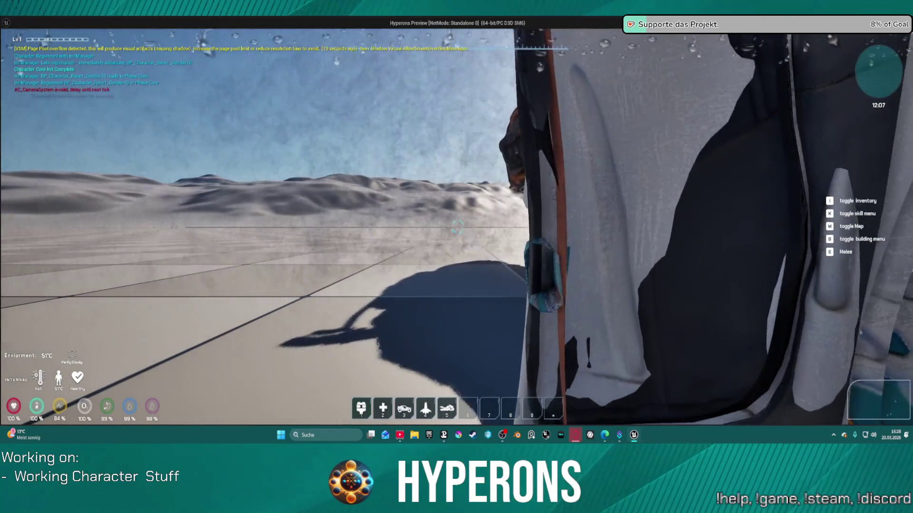
{"action": "key", "text": "Escape"}
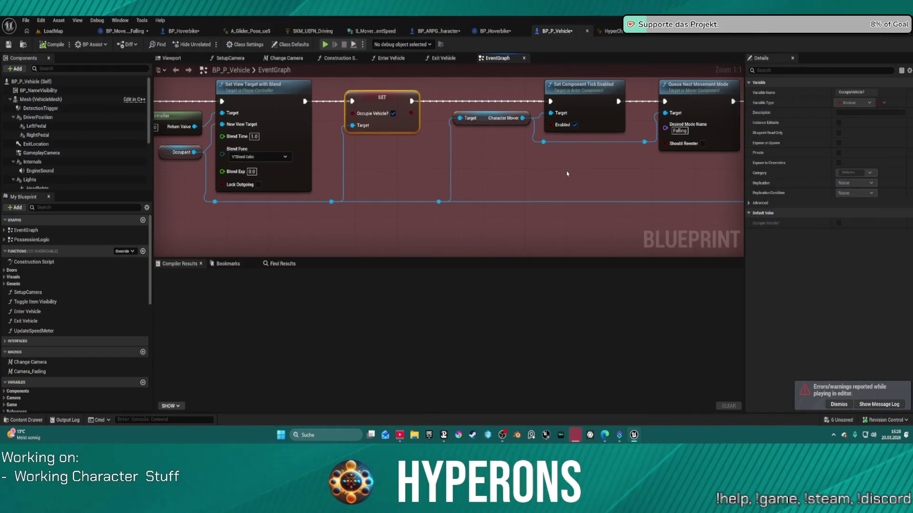
{"action": "scroll", "coordinate": [579, 154], "scroll_direction": "down", "scroll_amount": 6}
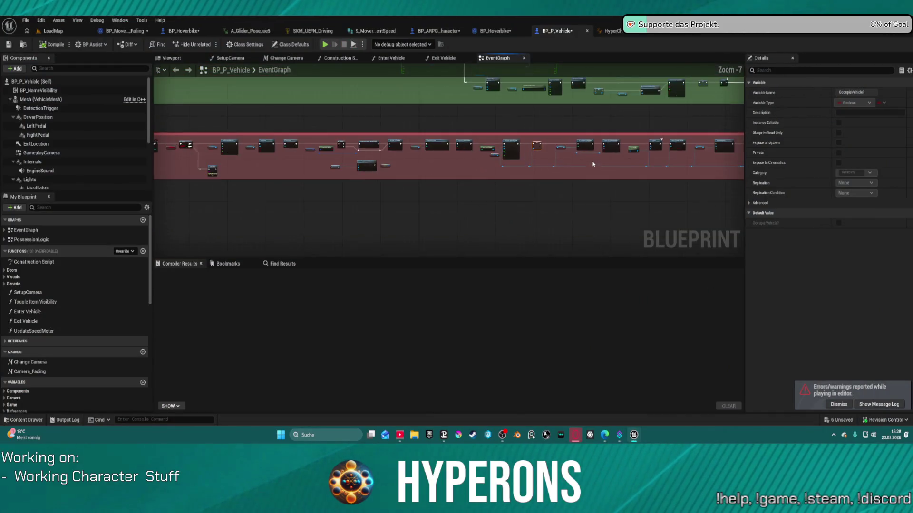
{"action": "scroll", "coordinate": [472, 129], "scroll_direction": "up", "scroll_amount": 3}
{"action": "left_click_drag", "start_coordinate": [498, 165], "coordinate": [434, 221]}
{"action": "mouse_move", "coordinate": [558, 195]}
{"action": "left_mouse_down"}
{"action": "mouse_move", "coordinate": [406, 175]}
{"action": "mouse_move", "coordinate": [499, 163]}
{"action": "mouse_move", "coordinate": [699, 169]}
{"action": "mouse_move", "coordinate": [910, 204]}
{"action": "left_mouse_up"}
{"action": "mouse_move", "coordinate": [395, 222]}
{"action": "left_mouse_down"}
{"action": "mouse_move", "coordinate": [351, 215]}
{"action": "mouse_move", "coordinate": [419, 189]}
{"action": "left_mouse_up"}
{"action": "type", "text": "set"}
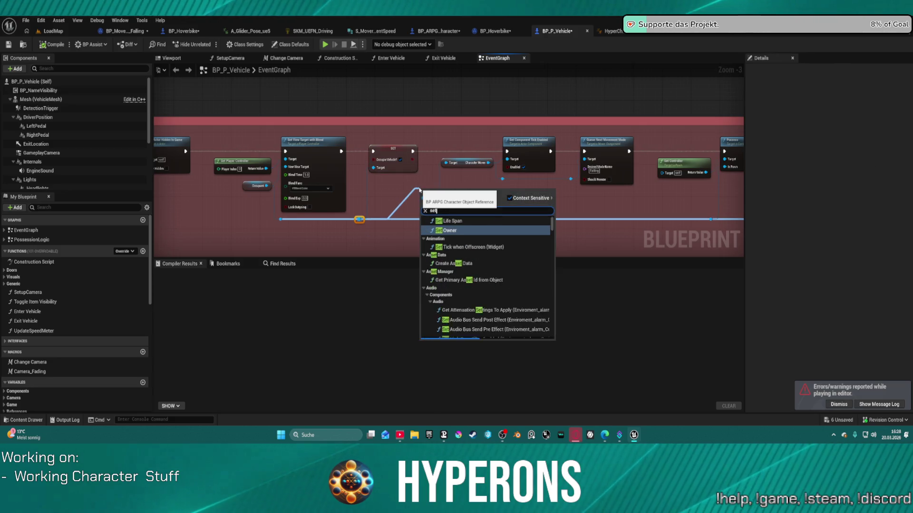
{"action": "type", "text": "up"}
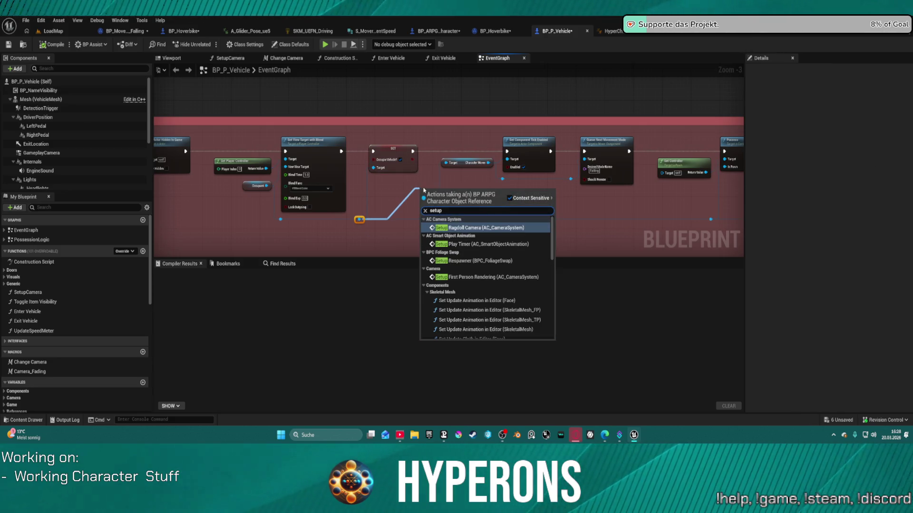
{"action": "type", "text": " a"}
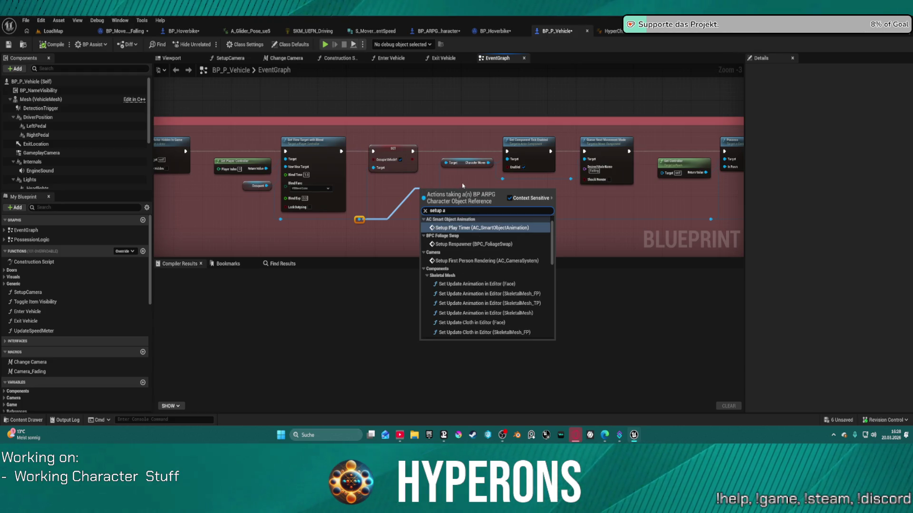
{"action": "key", "text": "BackSpace"}
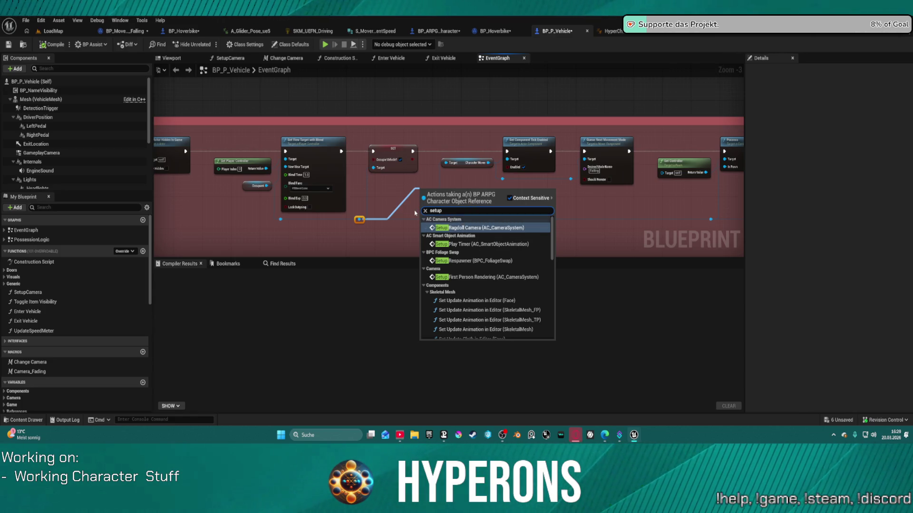
{"action": "type", "text": " camer"}
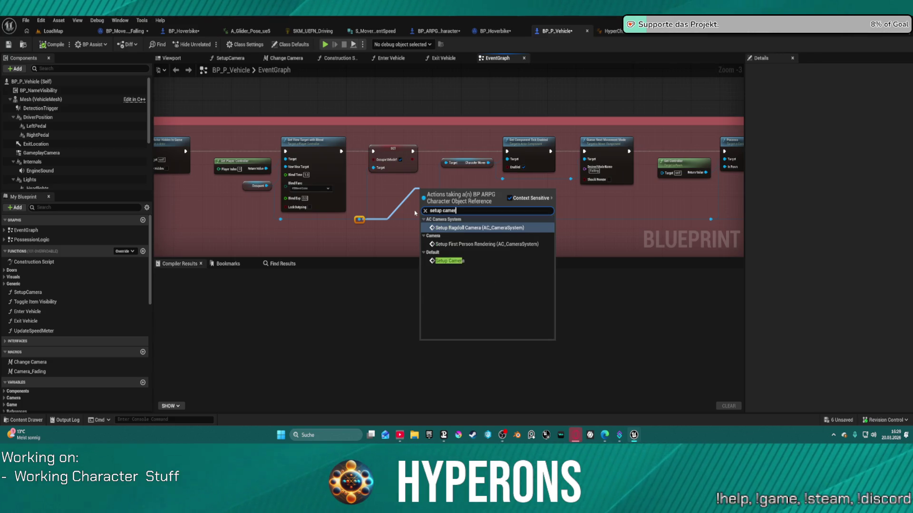
{"action": "key", "text": "Return"}
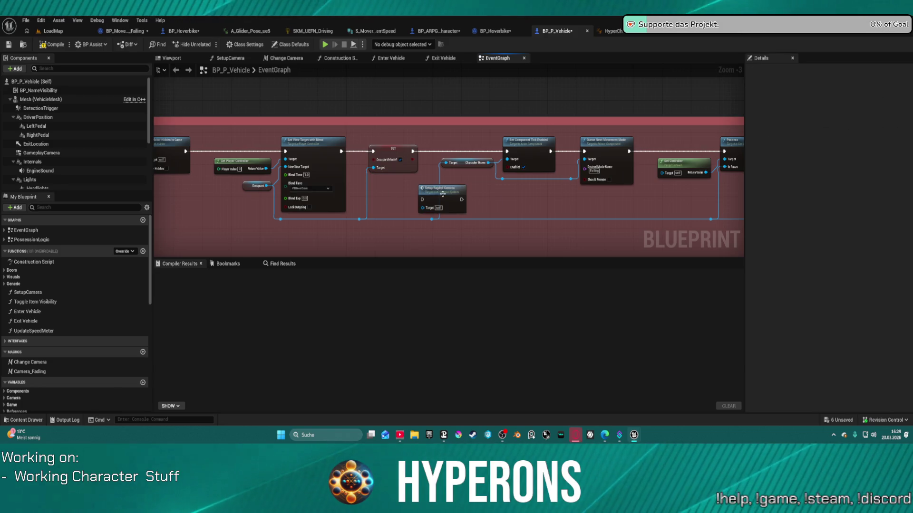
{"action": "key", "text": "Delete"}
Search for a setup camera node, undoing the wrongly added Setup Ragdoll Camera.
{"action": "left_click", "coordinate": [257, 186]}
{"action": "left_click_drag", "start_coordinate": [266, 186], "coordinate": [282, 235]}
{"action": "type", "text": "setup camer"}
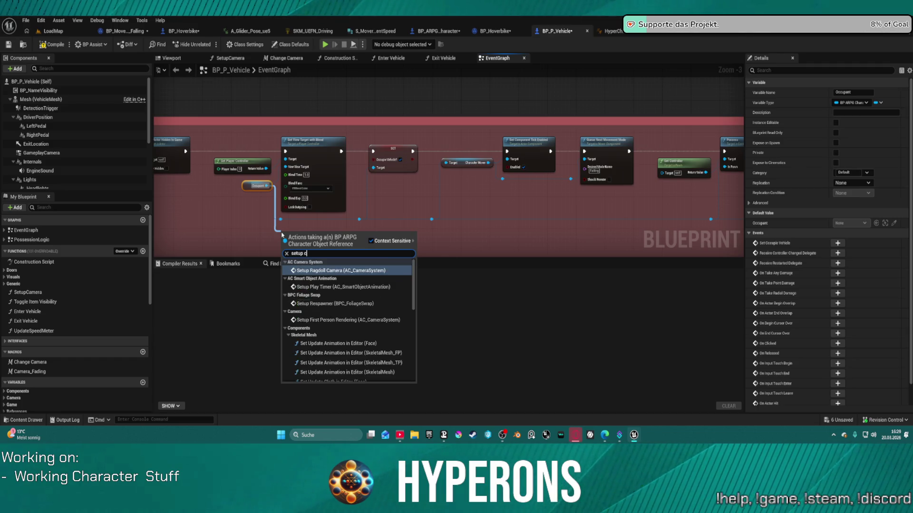
{"action": "key", "text": "Return"}
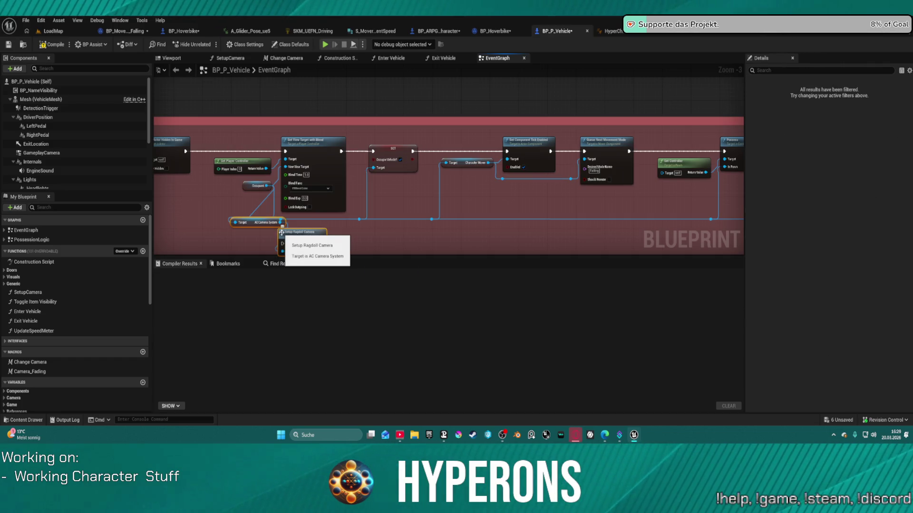
{"action": "key", "text": "ctrl+z"}
{"action": "left_click_drag", "start_coordinate": [281, 222], "coordinate": [326, 248]}
{"action": "type", "text": "setup camer"}
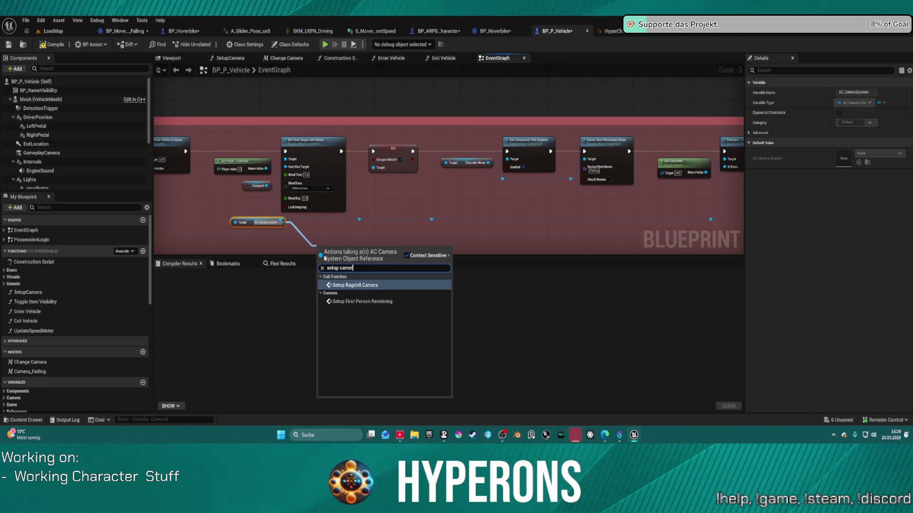
{"action": "left_click", "coordinate": [314, 229]}
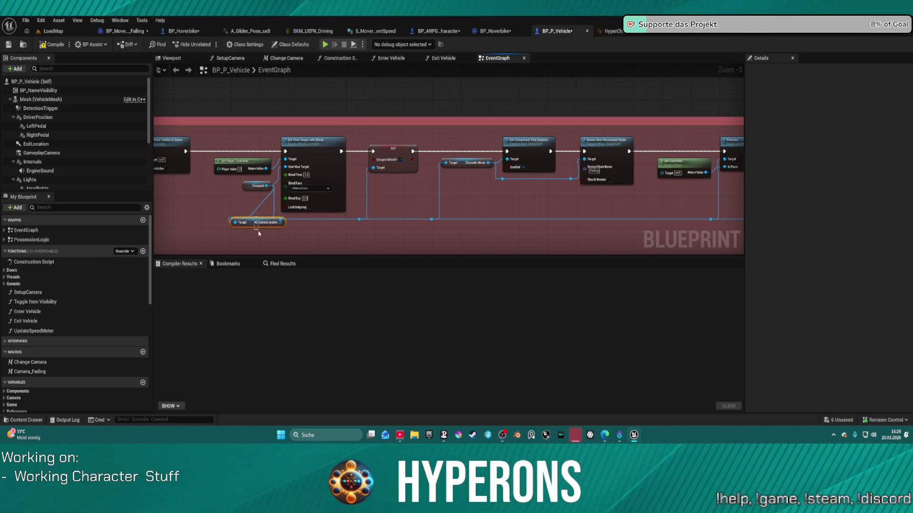
Add Setup Camera on Occupant and wire it between SET and Set Component Tick Enabled.
{"action": "left_click_drag", "start_coordinate": [263, 188], "coordinate": [268, 193]}
{"action": "type", "text": "set tup"}
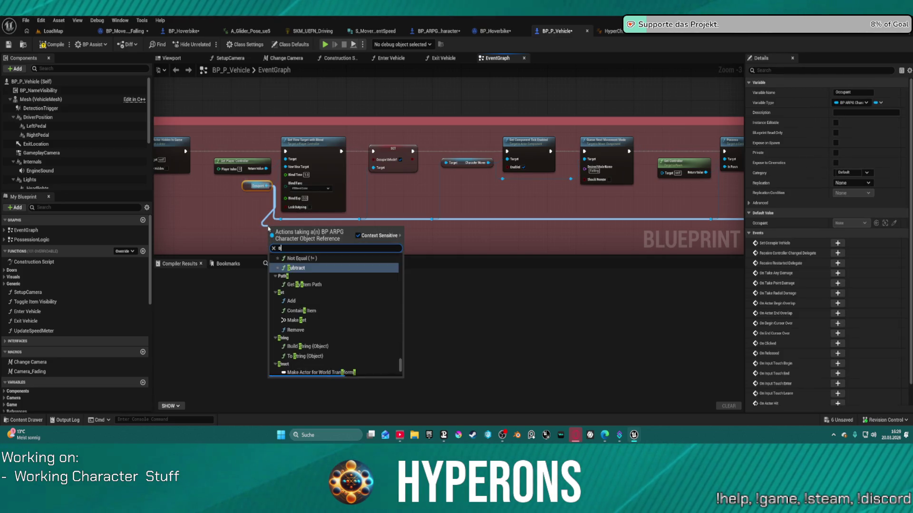
{"action": "key", "text": "BackSpace"}
{"action": "key", "text": "BackSpace"}
{"action": "key", "text": "BackSpace"}
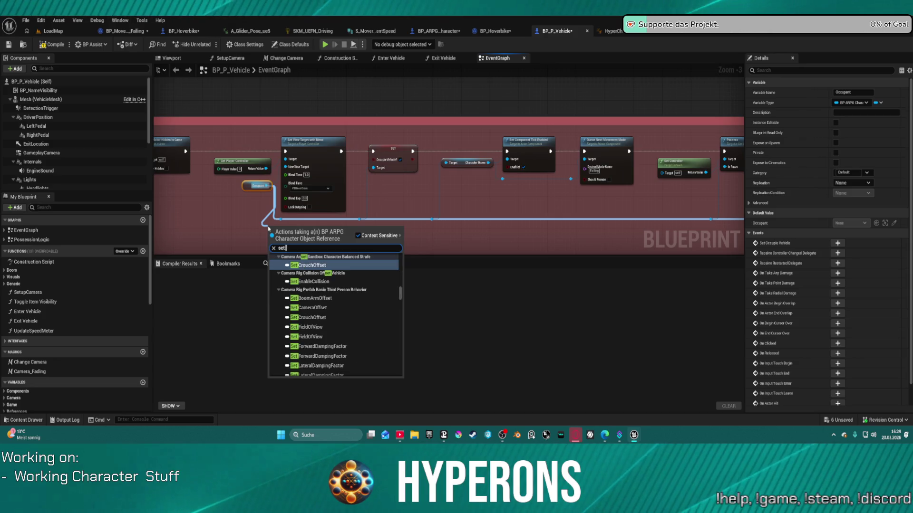
{"action": "type", "text": "up a"}
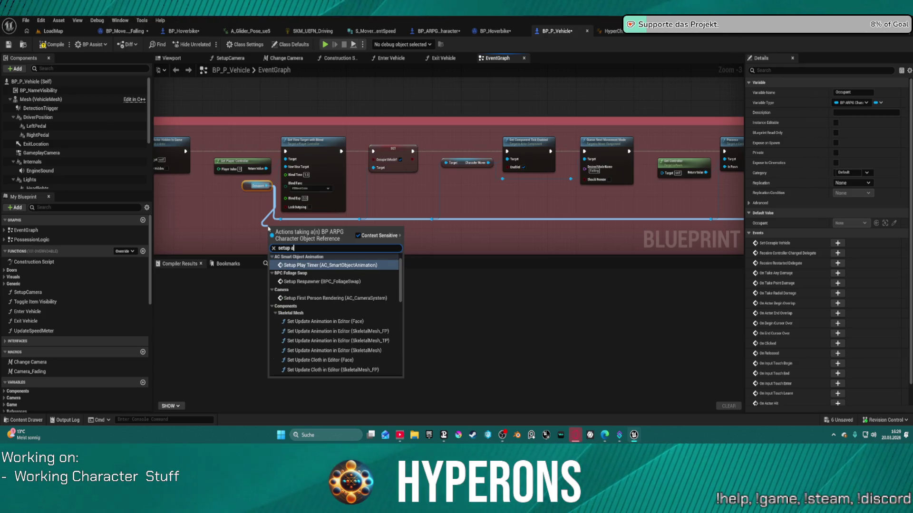
{"action": "type", "text": " ca"}
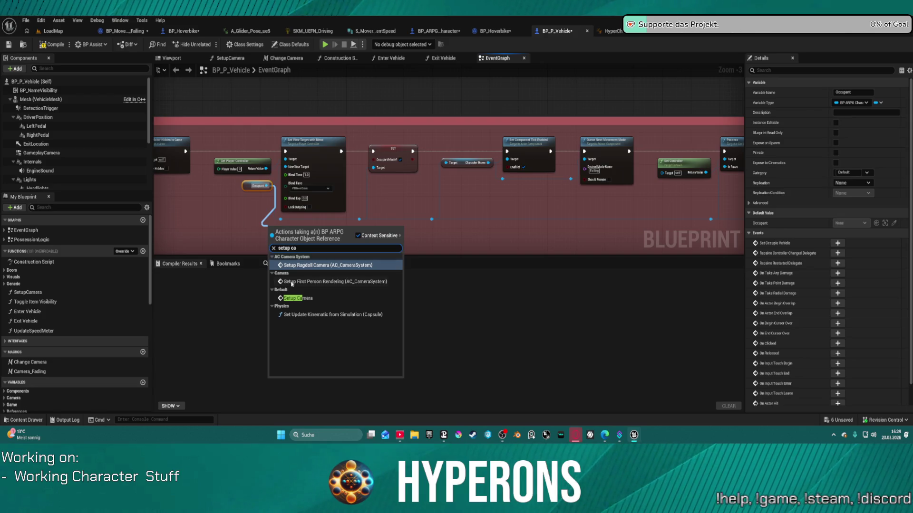
{"action": "left_click", "coordinate": [301, 298]}
{"action": "left_click_drag", "start_coordinate": [291, 227], "coordinate": [442, 198]}
{"action": "mouse_move", "coordinate": [412, 151]}
{"action": "left_mouse_down"}
{"action": "mouse_move", "coordinate": [422, 207]}
{"action": "mouse_move", "coordinate": [507, 152]}
{"action": "left_mouse_up"}
{"action": "left_click_drag", "start_coordinate": [445, 202], "coordinate": [442, 186]}
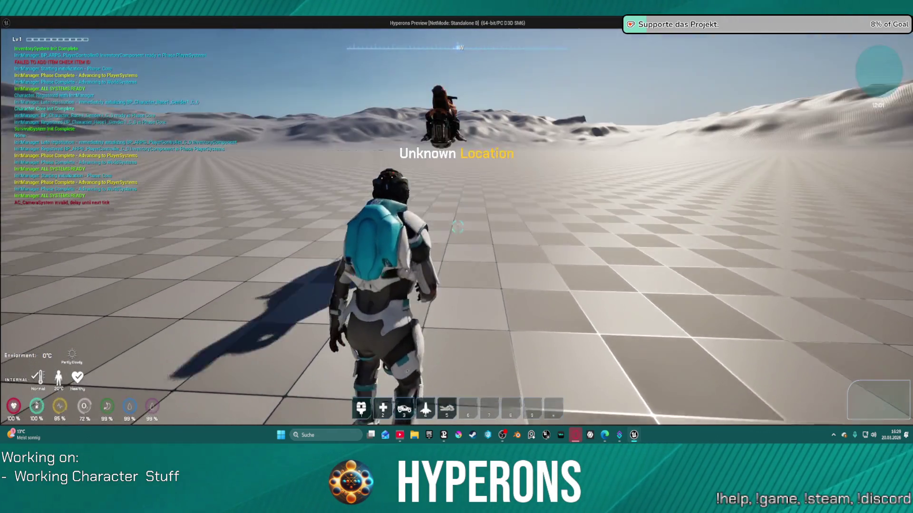
Walk to the parked hoverbike, mount it, then dismount.
{"action": "key", "text": "w"}
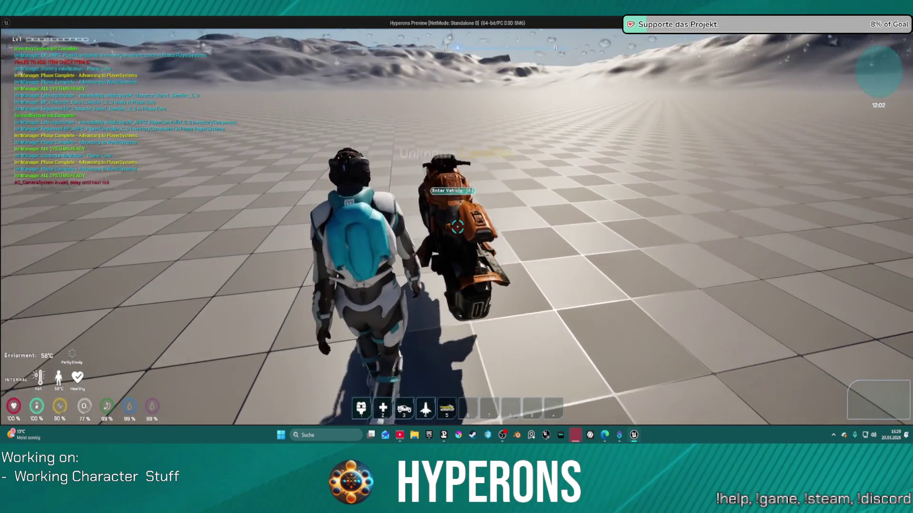
{"action": "key", "text": "d"}
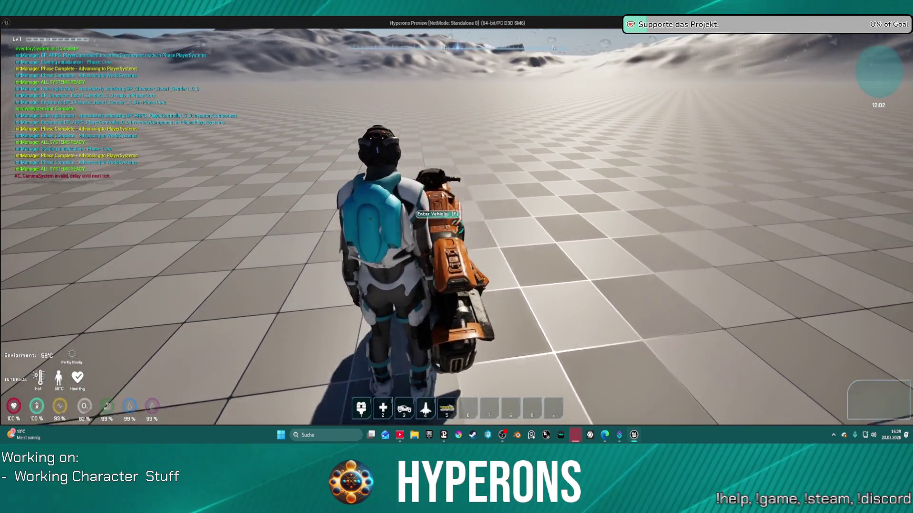
{"action": "key", "text": "f"}
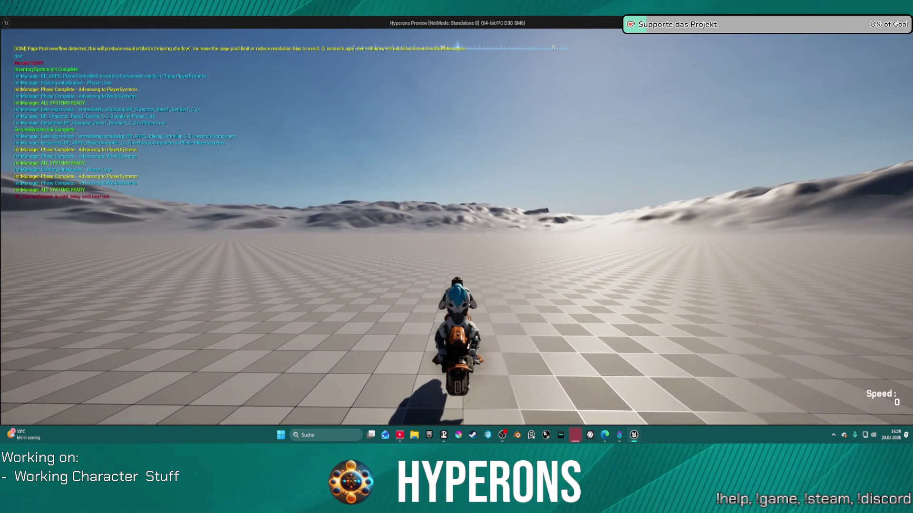
{"action": "key", "text": "f"}
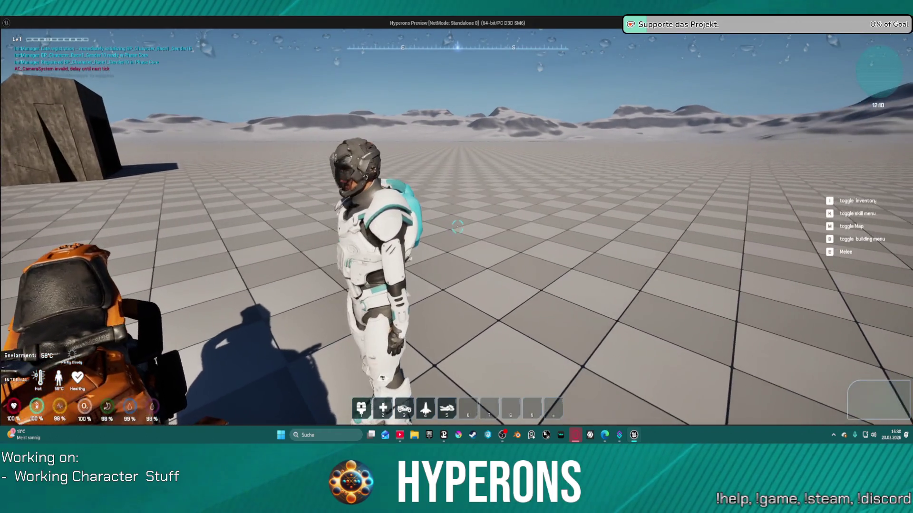
Walk to the orange hoverbike, mount it, accelerate and turn, then dismount.
{"action": "key", "text": "Escape"}
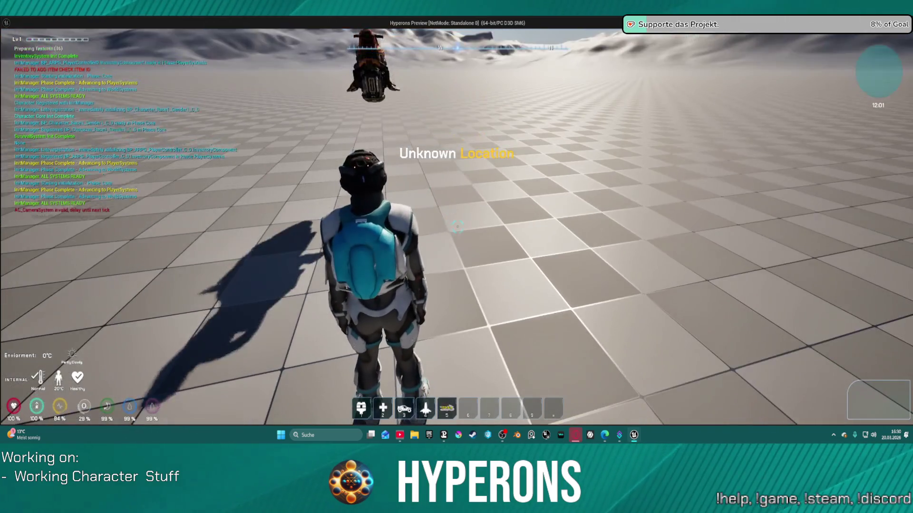
{"action": "key", "text": "w"}
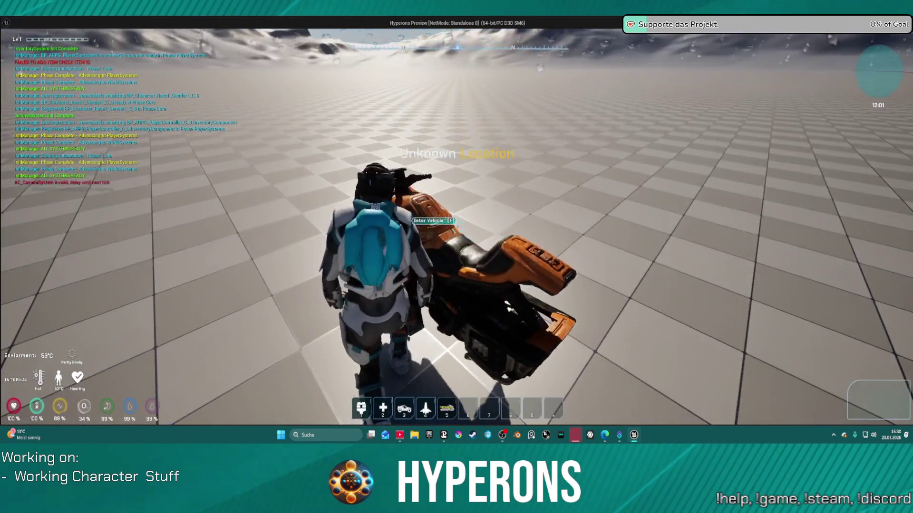
{"action": "key", "text": "f"}
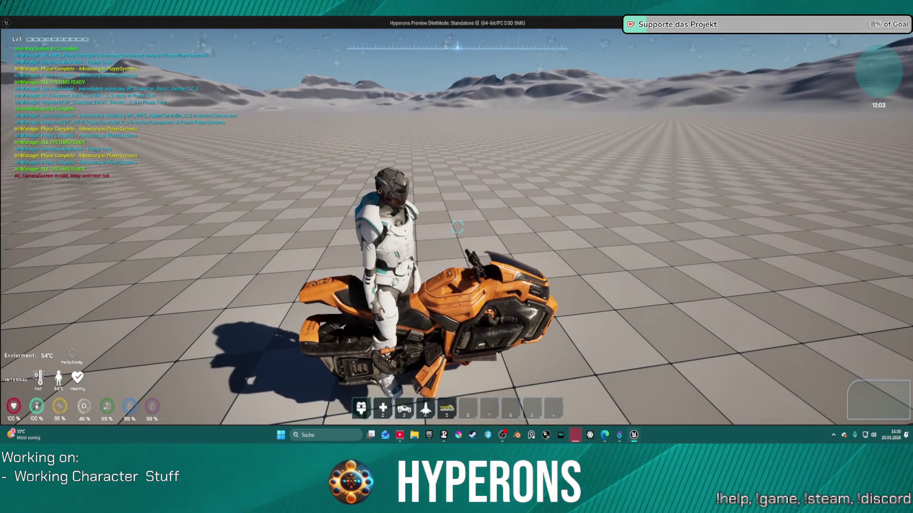
{"action": "key", "text": "f"}
{"action": "key", "text": "w"}
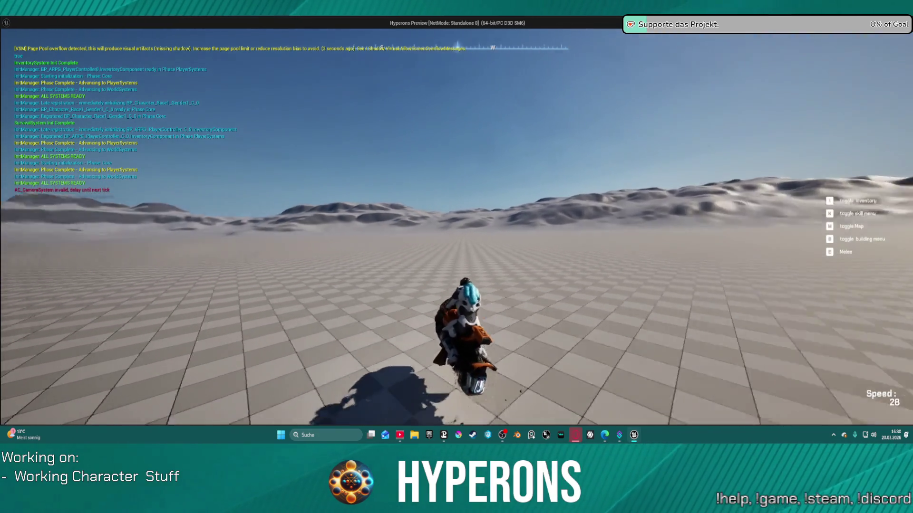
{"action": "key", "text": "w"}
{"action": "key", "text": "d"}
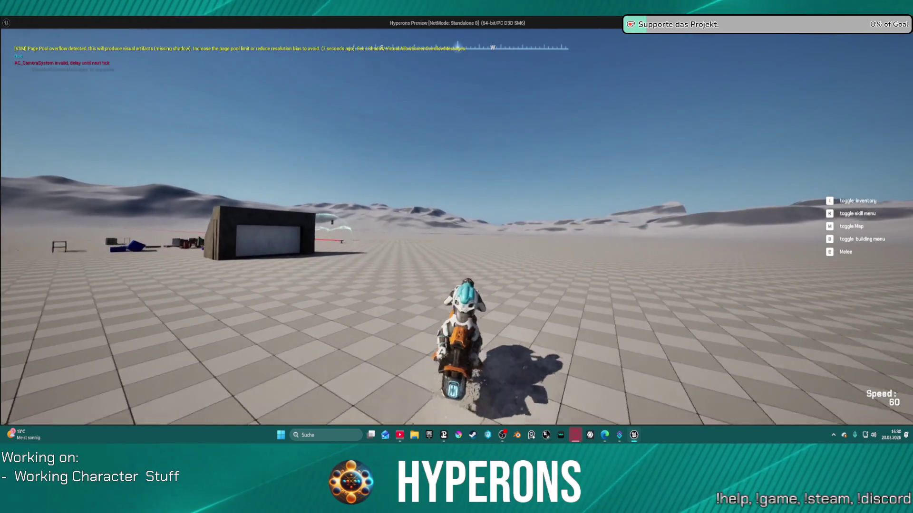
{"action": "key", "text": "f"}
Walk back to the hoverbike, remount, steer left toward the crates and right, then dismount.
{"action": "key", "text": "w"}
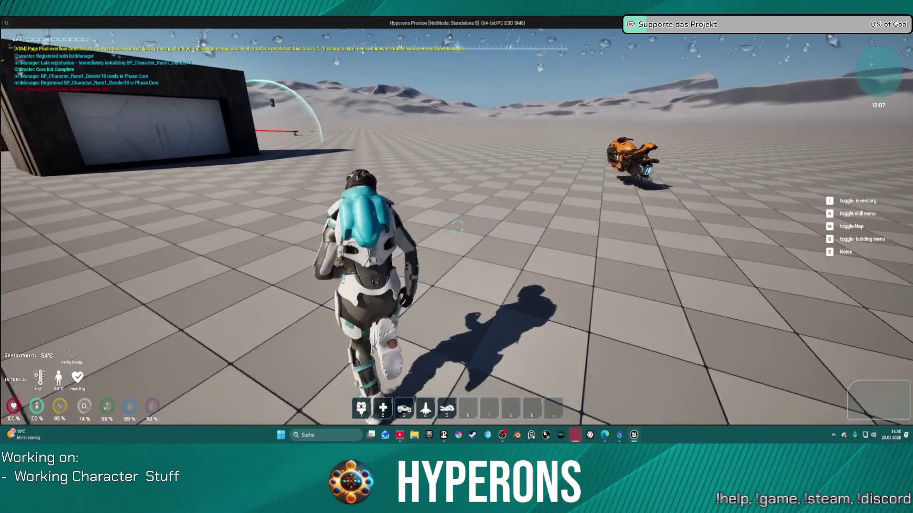
{"action": "key", "text": "w"}
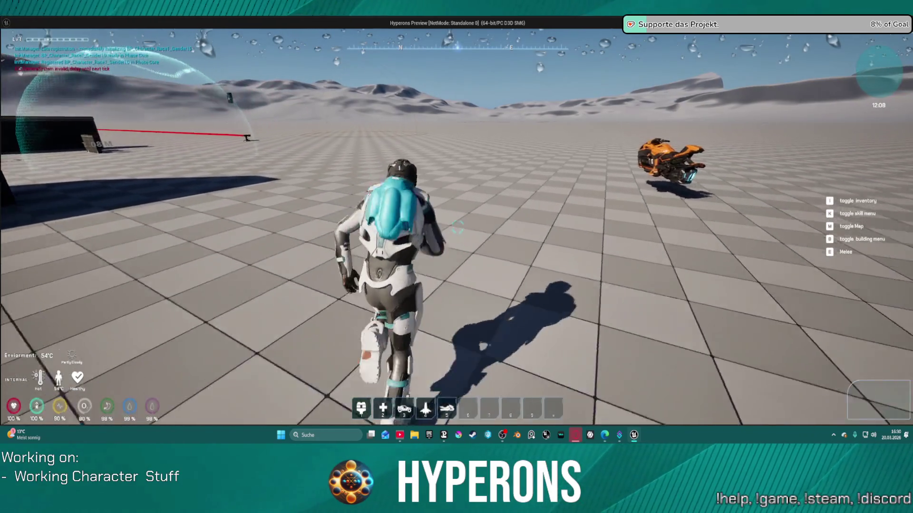
{"action": "key", "text": "w"}
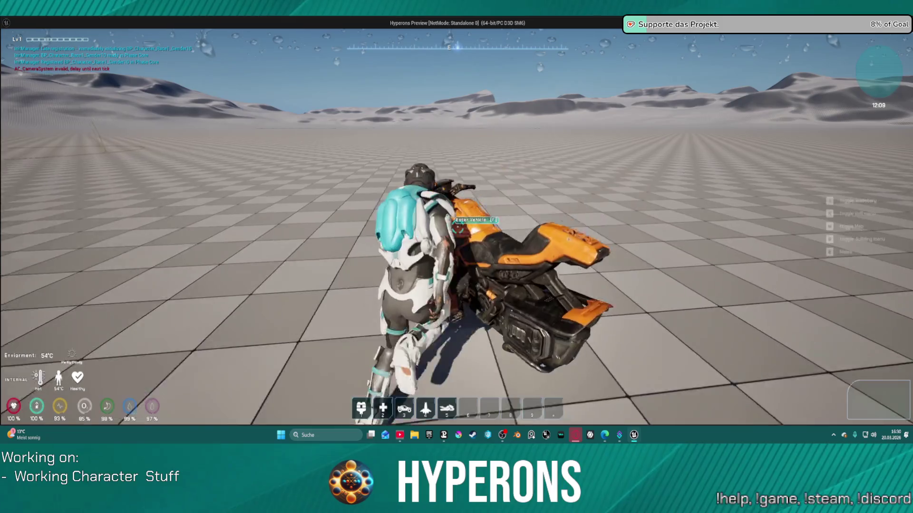
{"action": "key", "text": "w"}
{"action": "key", "text": "f"}
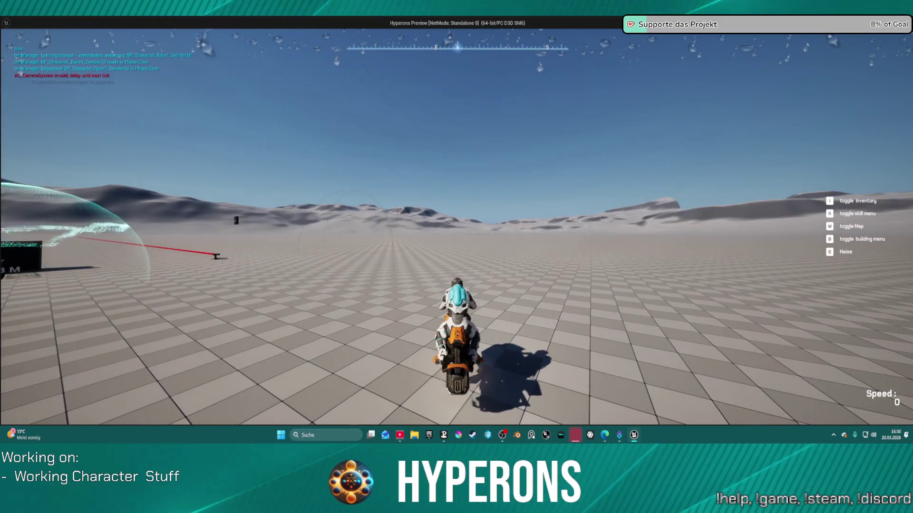
{"action": "key", "text": "a"}
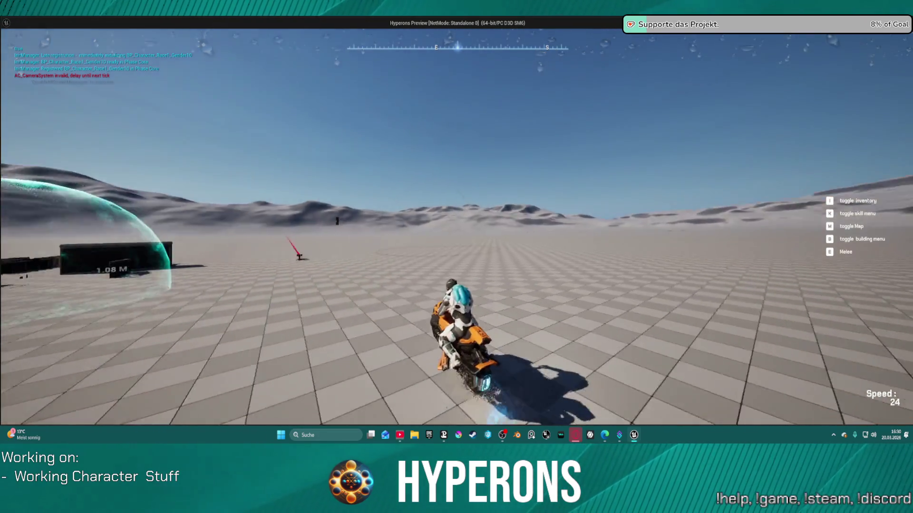
{"action": "key", "text": "d"}
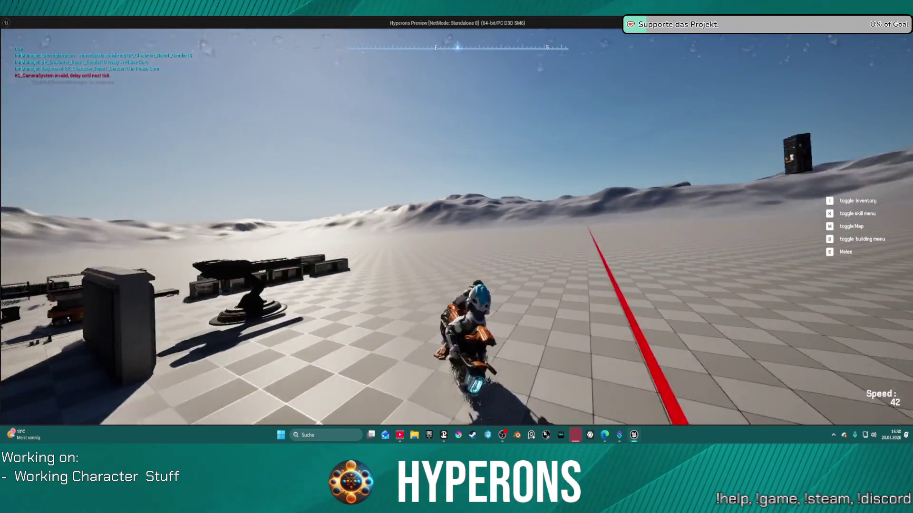
{"action": "key", "text": "f"}
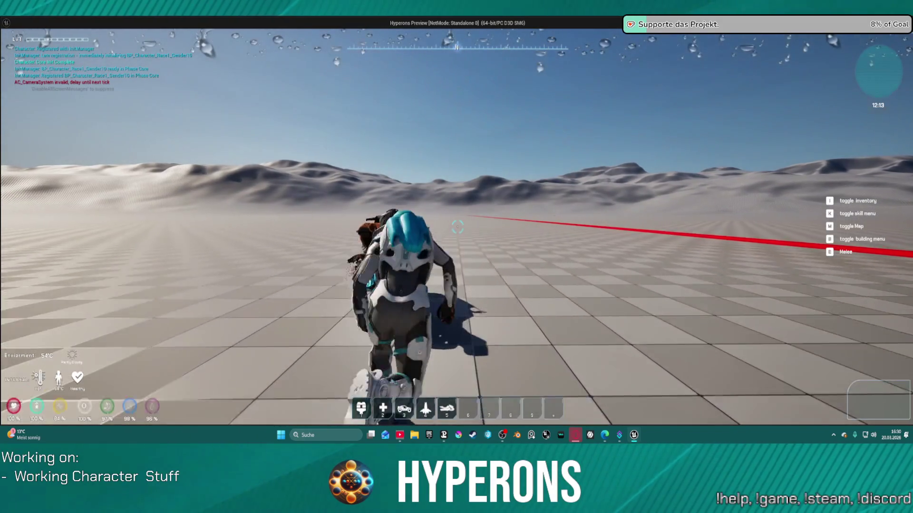
Run on foot, equip the MG 01 weapon from the inventory, slide, and stop the play test.
{"action": "key", "text": "w"}
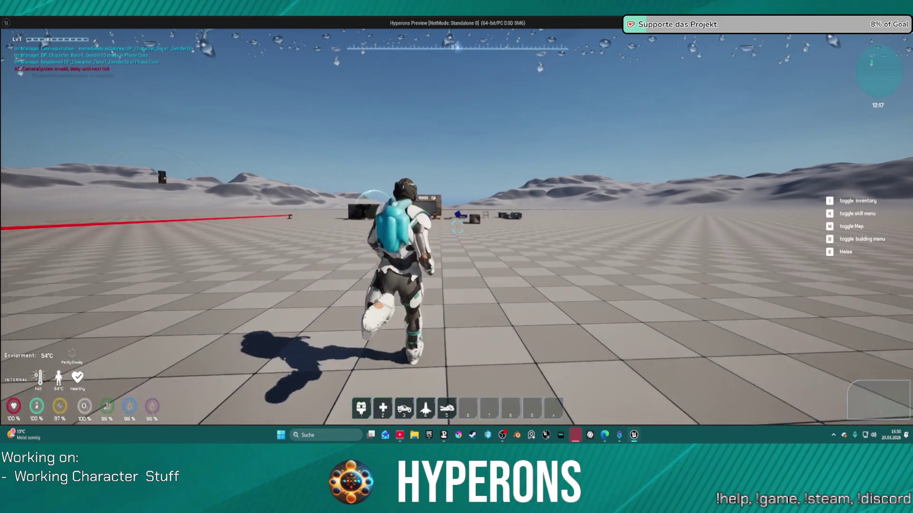
{"action": "key", "text": "i"}
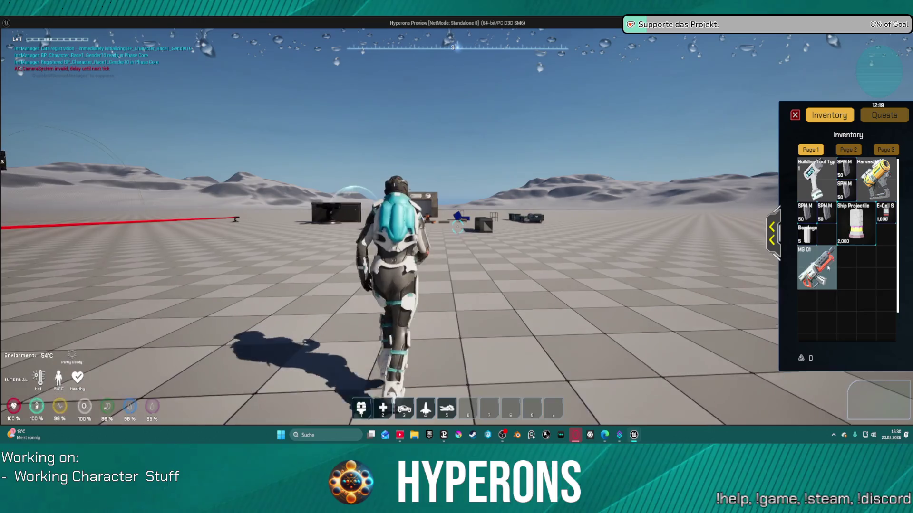
{"action": "right_click", "coordinate": [827, 268]}
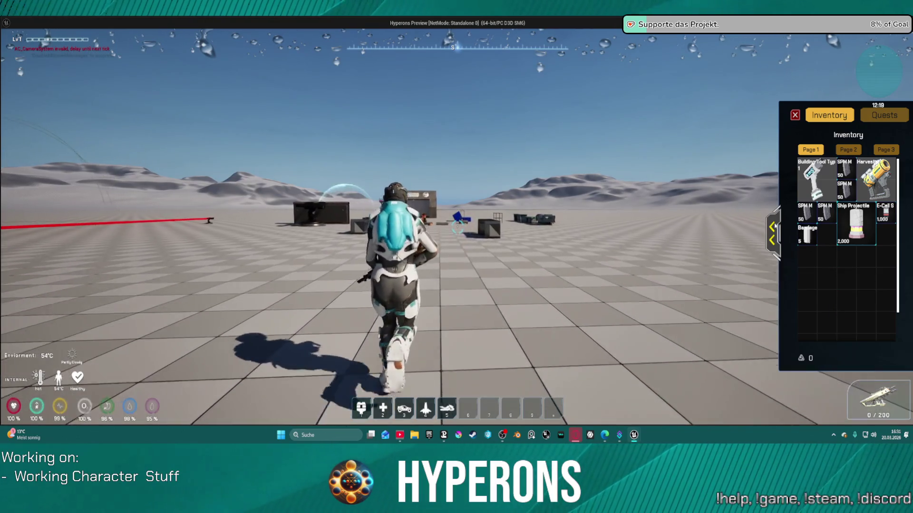
{"action": "key", "text": "i"}
{"action": "key", "text": "i"}
{"action": "key", "text": "i"}
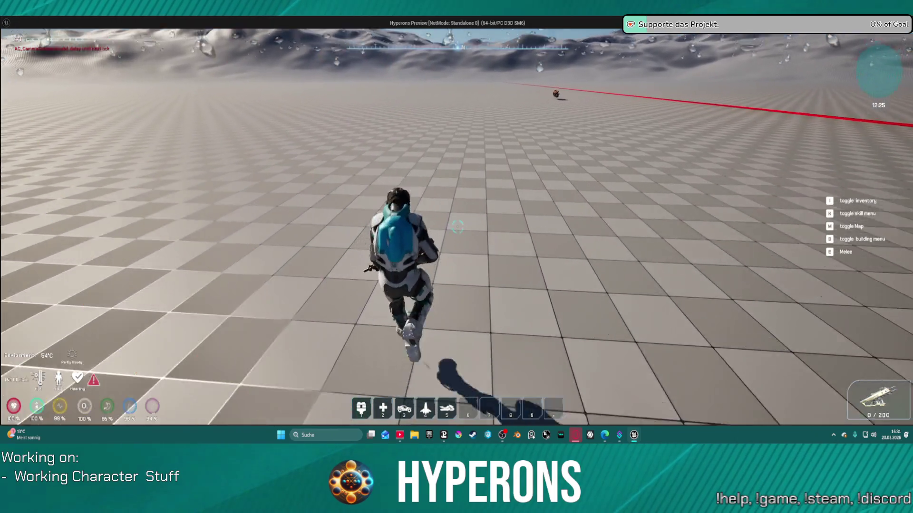
{"action": "key", "text": "c"}
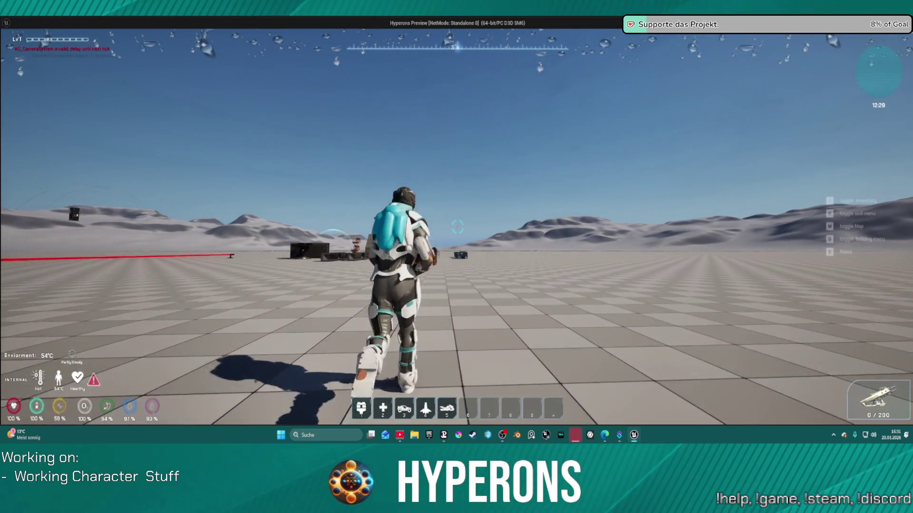
{"action": "key", "text": "Escape"}
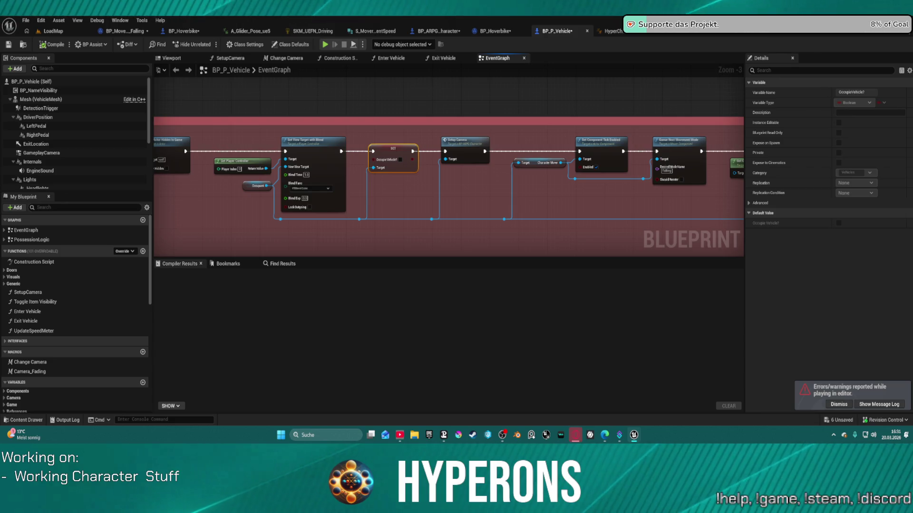
Open BP_ARPG_Character's SKILL + DAMAGE collapsed graph and add a breakpoint on SpawnActor.
{"action": "key", "text": "ctrl+Tab"}
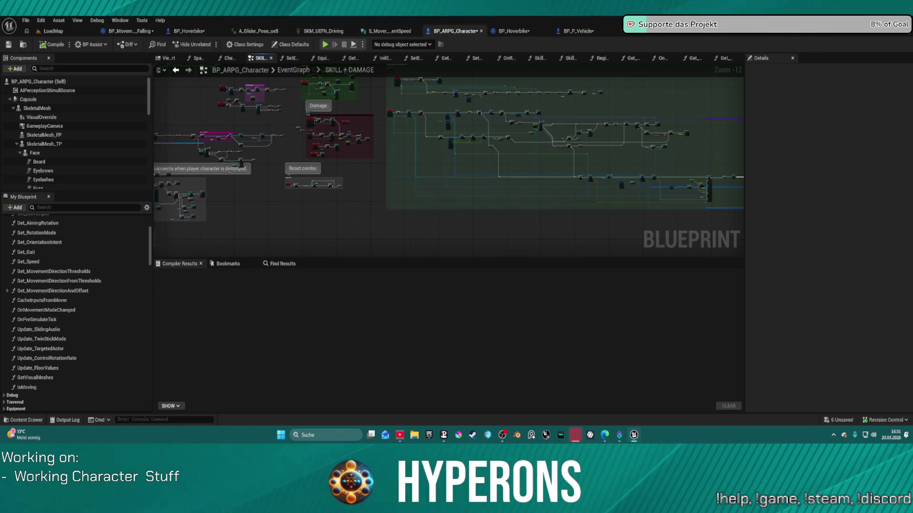
{"action": "left_click", "coordinate": [293, 70]}
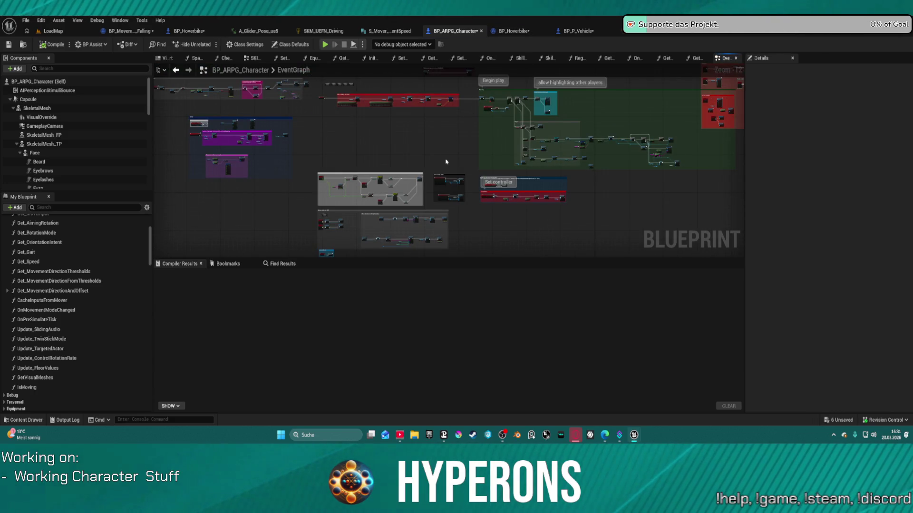
{"action": "scroll", "coordinate": [449, 155], "scroll_direction": "up", "scroll_amount": 13}
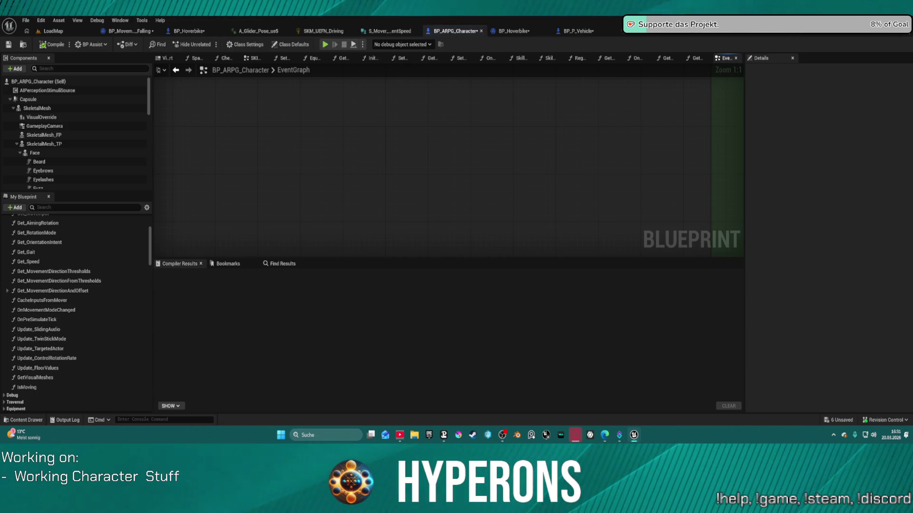
{"action": "key", "text": "Home"}
{"action": "double_click", "coordinate": [427, 205]}
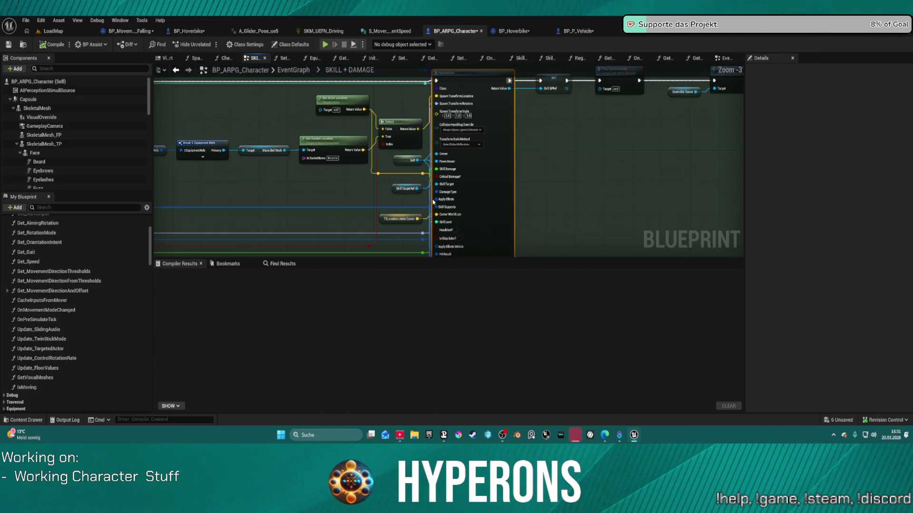
{"action": "mouse_move", "coordinate": [537, 149]}
{"action": "left_mouse_down"}
{"action": "mouse_move", "coordinate": [570, 192]}
{"action": "mouse_move", "coordinate": [569, 206]}
{"action": "left_mouse_up"}
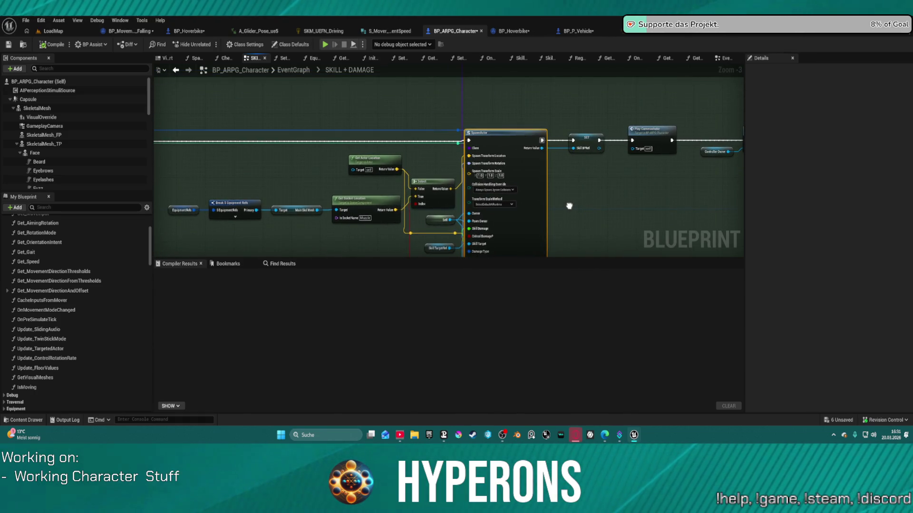
{"action": "right_click", "coordinate": [512, 143]}
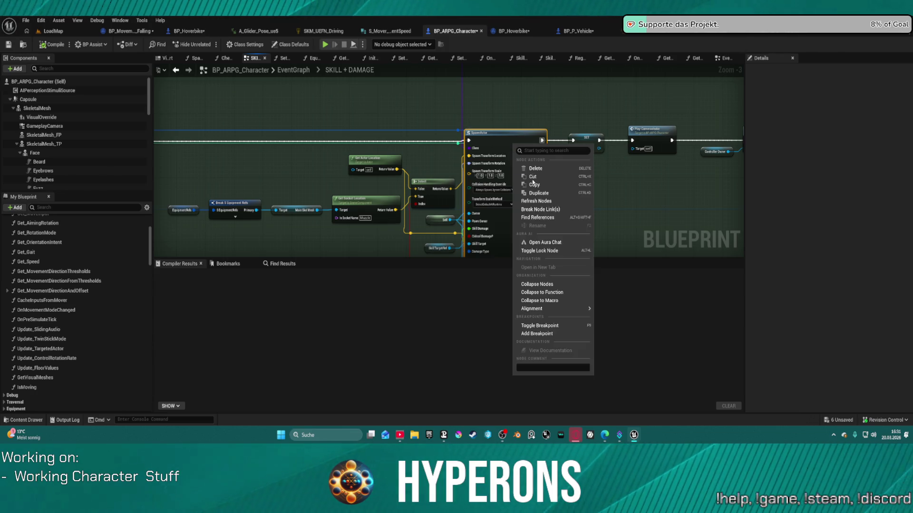
{"action": "left_click", "coordinate": [552, 325]}
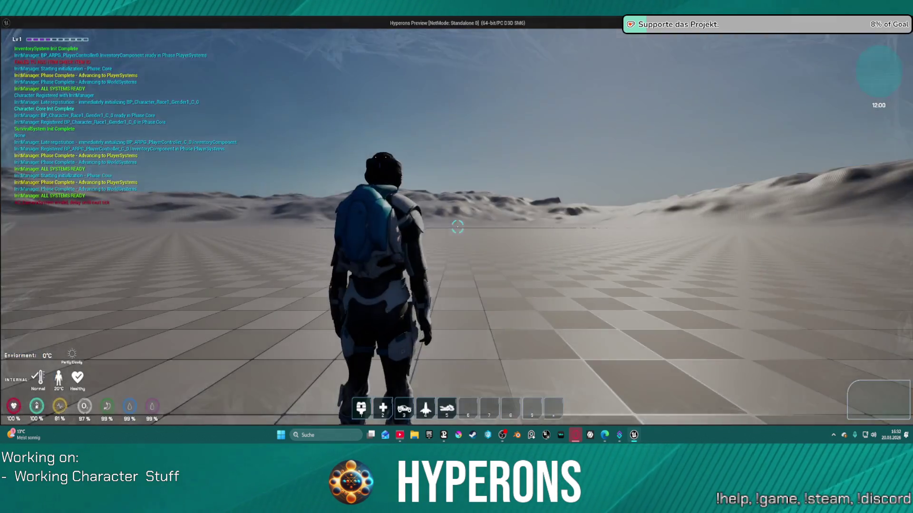
Trigger the hoverbike skill to hit the breakpoint and inspect SpawnActor's pin values for BP_SpawnHoverbike_C.
{"action": "key", "text": "Escape"}
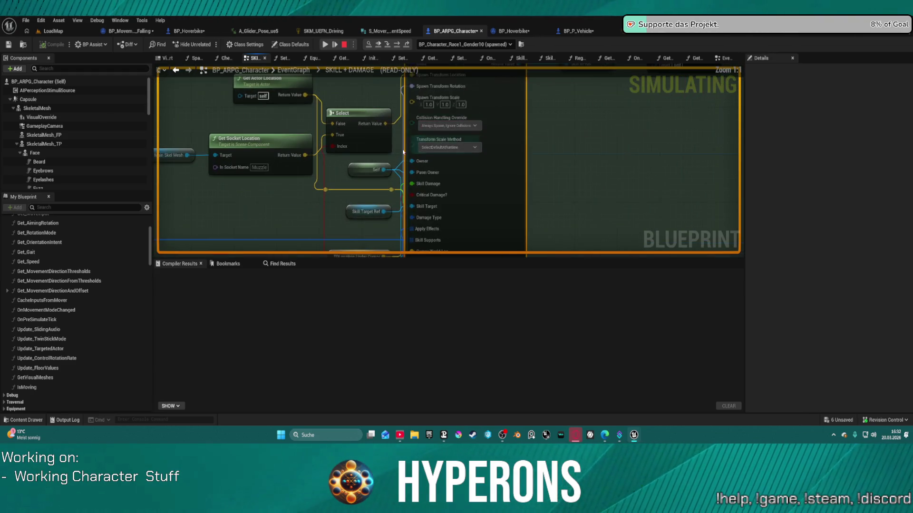
{"action": "scroll", "coordinate": [442, 138], "scroll_direction": "up", "scroll_amount": 4}
{"action": "mouse_move", "coordinate": [427, 155]}
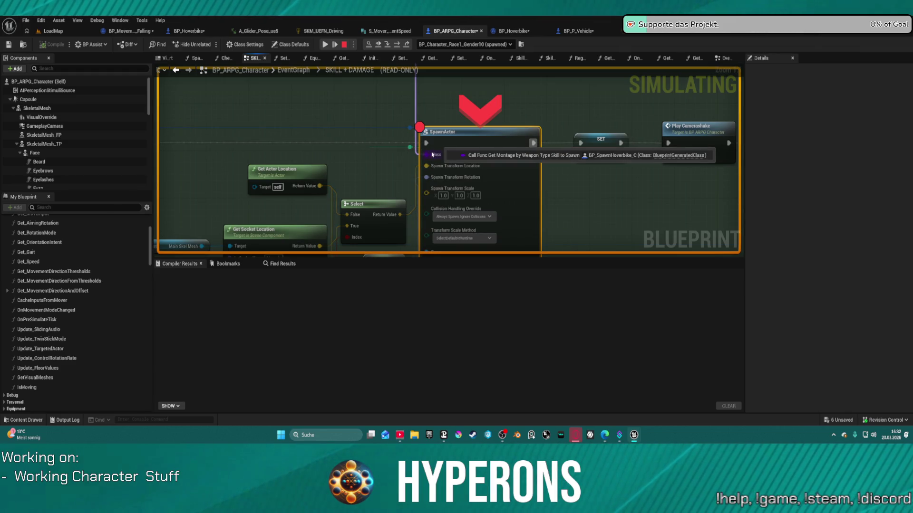
{"action": "left_click_drag", "start_coordinate": [431, 155], "coordinate": [407, 110]}
{"action": "mouse_move", "coordinate": [499, 112]}
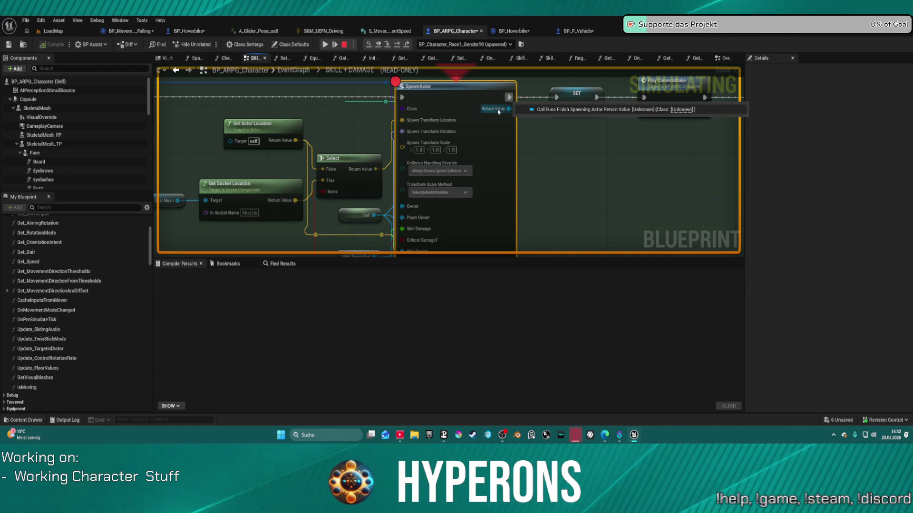
{"action": "mouse_move", "coordinate": [420, 121]}
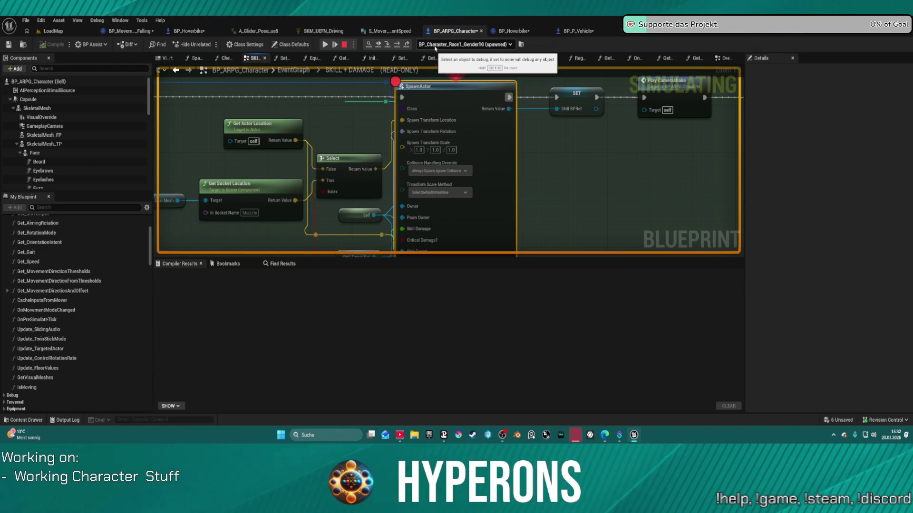
{"action": "mouse_move", "coordinate": [404, 206]}
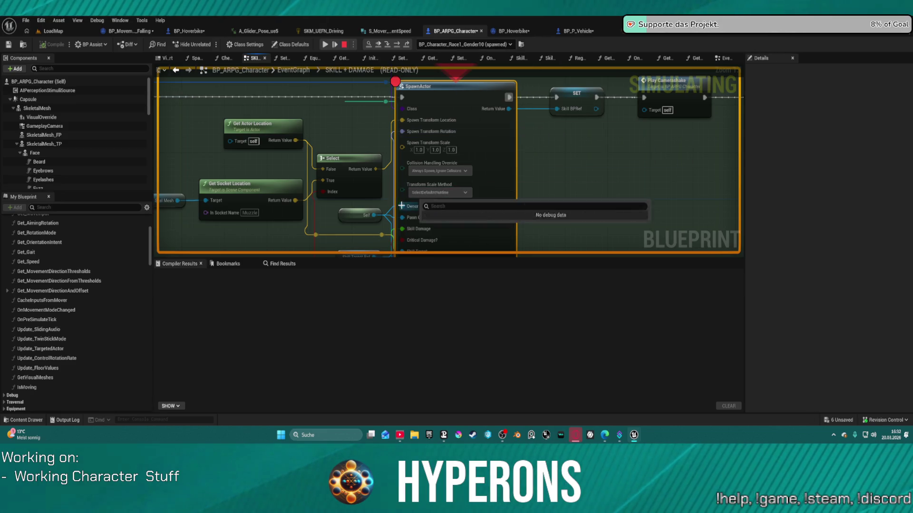
{"action": "mouse_move", "coordinate": [404, 206]}
{"action": "left_mouse_down"}
{"action": "mouse_move", "coordinate": [335, 97]}
{"action": "mouse_move", "coordinate": [438, 114]}
{"action": "mouse_move", "coordinate": [438, 160]}
{"action": "left_mouse_up"}
{"action": "mouse_move", "coordinate": [354, 131]}
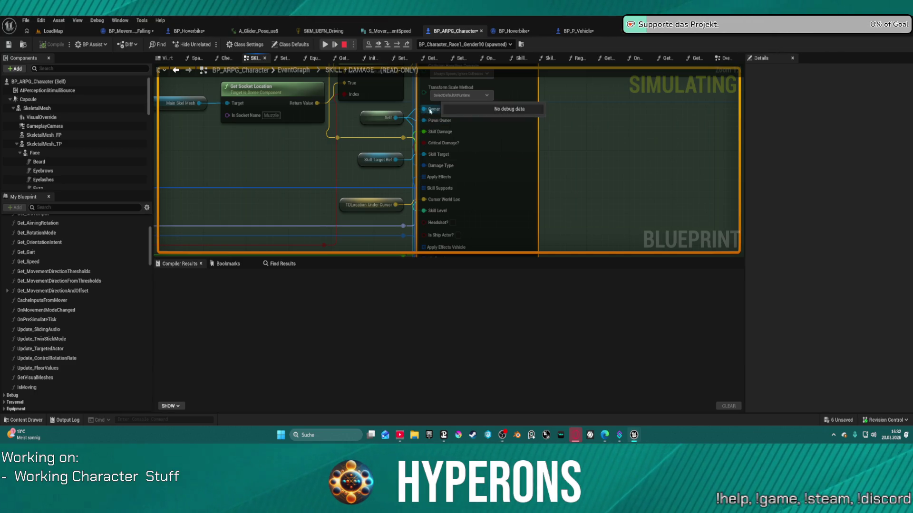
{"action": "mouse_move", "coordinate": [433, 158]}
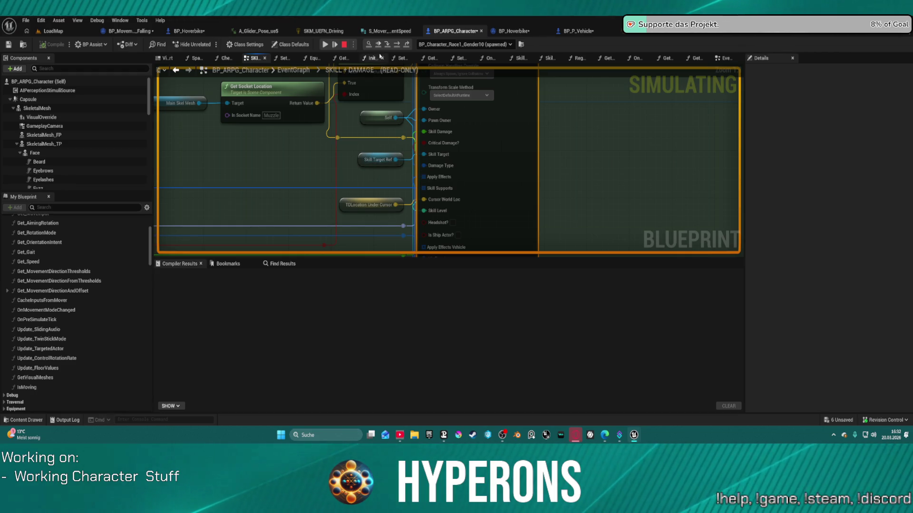
Step execution past SpawnActor into BP_P_Vehicle's InitMaterials and the SetPrimitiveVisuals macro.
{"action": "left_click", "coordinate": [394, 43]}
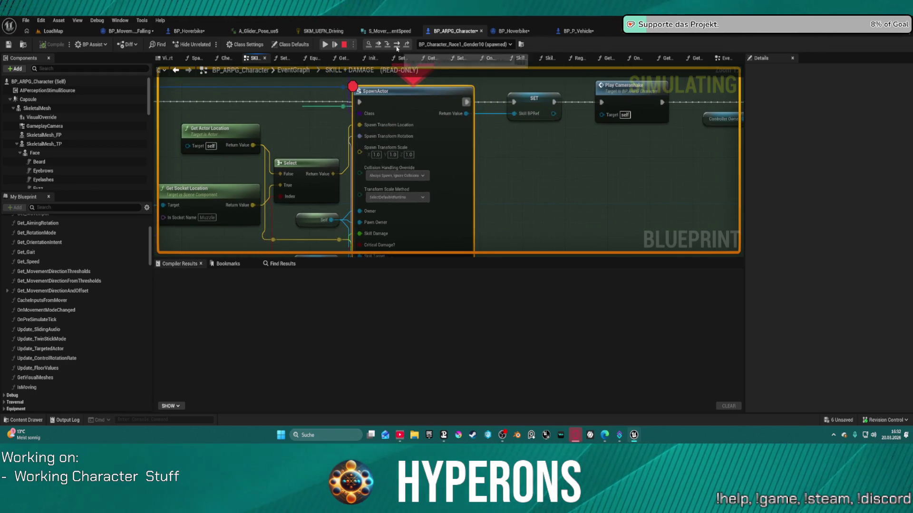
{"action": "left_click", "coordinate": [396, 46]}
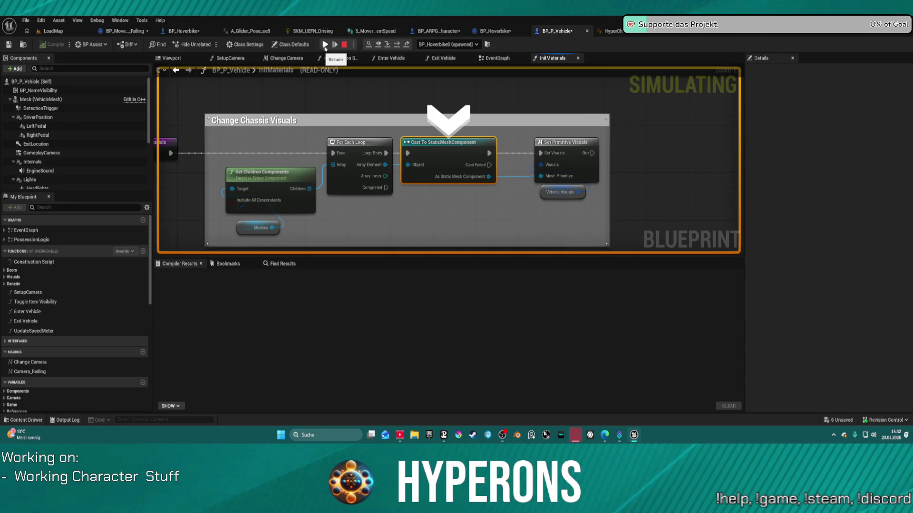
{"action": "left_click", "coordinate": [397, 45]}
Step into the Set Primitive Visuals macro and look over its Fabric and Rubber groups.
{"action": "left_click", "coordinate": [399, 45]}
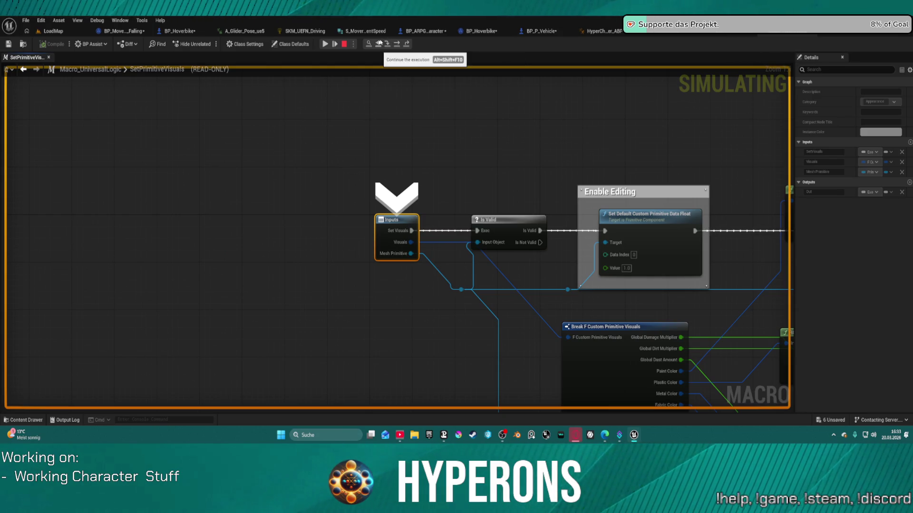
{"action": "scroll", "coordinate": [322, 159], "scroll_direction": "down", "scroll_amount": 5}
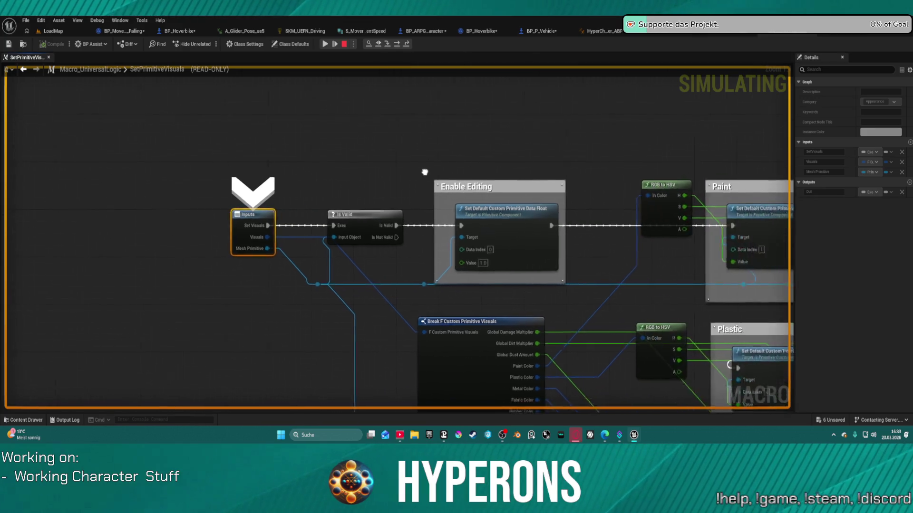
{"action": "mouse_move", "coordinate": [322, 160]}
{"action": "left_mouse_down"}
{"action": "mouse_move", "coordinate": [298, 104]}
{"action": "mouse_move", "coordinate": [228, 5]}
{"action": "left_mouse_up"}
{"action": "mouse_move", "coordinate": [428, 333]}
{"action": "left_mouse_down"}
{"action": "mouse_move", "coordinate": [396, 238]}
{"action": "mouse_move", "coordinate": [352, 163]}
{"action": "mouse_move", "coordinate": [507, 342]}
{"action": "mouse_move", "coordinate": [540, 364]}
{"action": "left_mouse_up"}
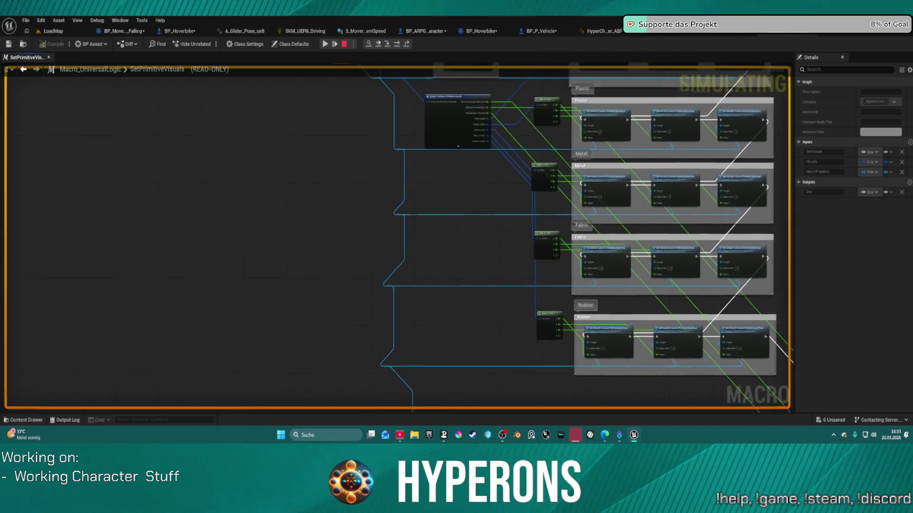
Step through the Is Valid check and back out into the Paint nodes.
{"action": "left_click", "coordinate": [386, 46]}
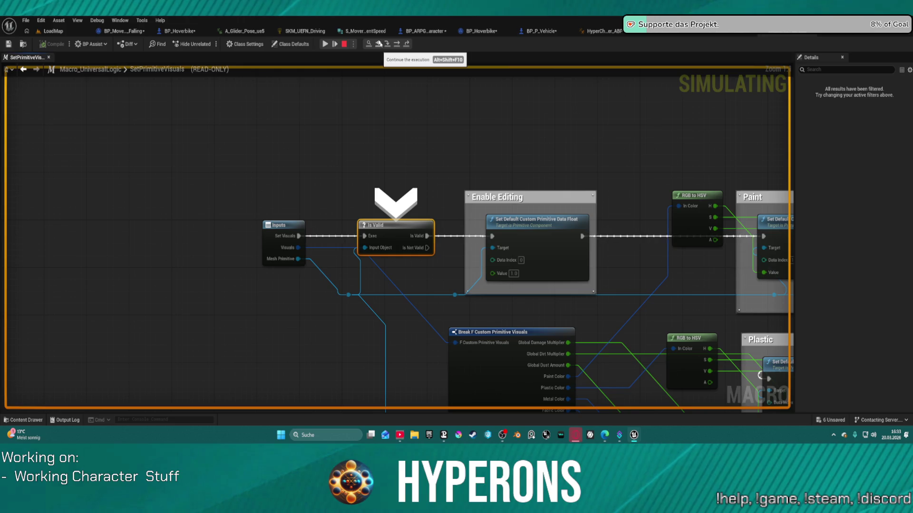
{"action": "left_click", "coordinate": [388, 45]}
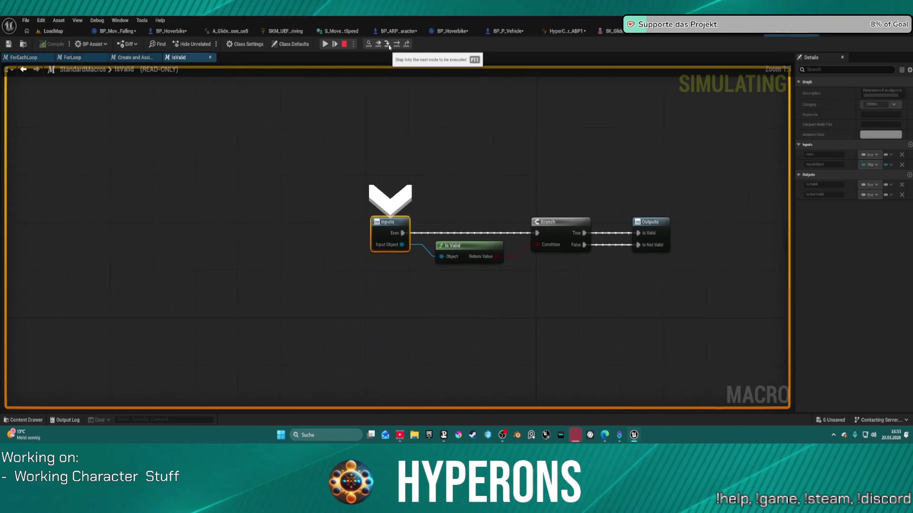
{"action": "left_click", "coordinate": [389, 45]}
{"action": "left_click", "coordinate": [389, 45]}
{"action": "left_click", "coordinate": [389, 46]}
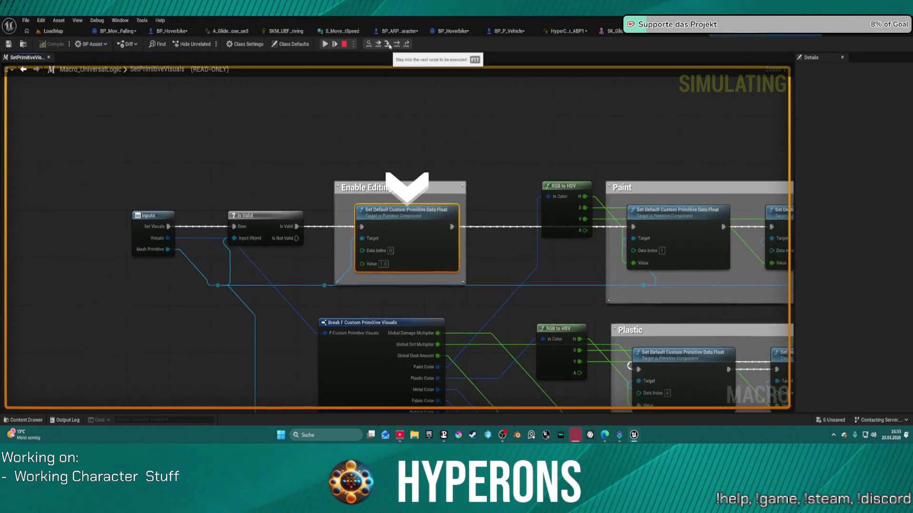
{"action": "left_click", "coordinate": [389, 46]}
{"action": "left_click", "coordinate": [389, 46]}
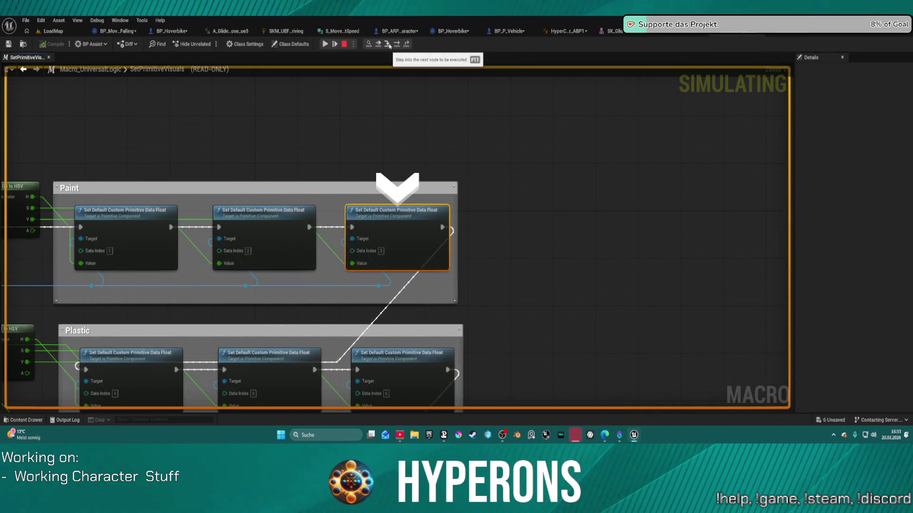
Step into the ForEachLoop, resume the game, and trigger the hoverbike skill again with F8.
{"action": "mouse_move", "coordinate": [287, 95]}
{"action": "left_mouse_down"}
{"action": "mouse_move", "coordinate": [647, 86]}
{"action": "mouse_move", "coordinate": [678, 77]}
{"action": "left_mouse_up"}
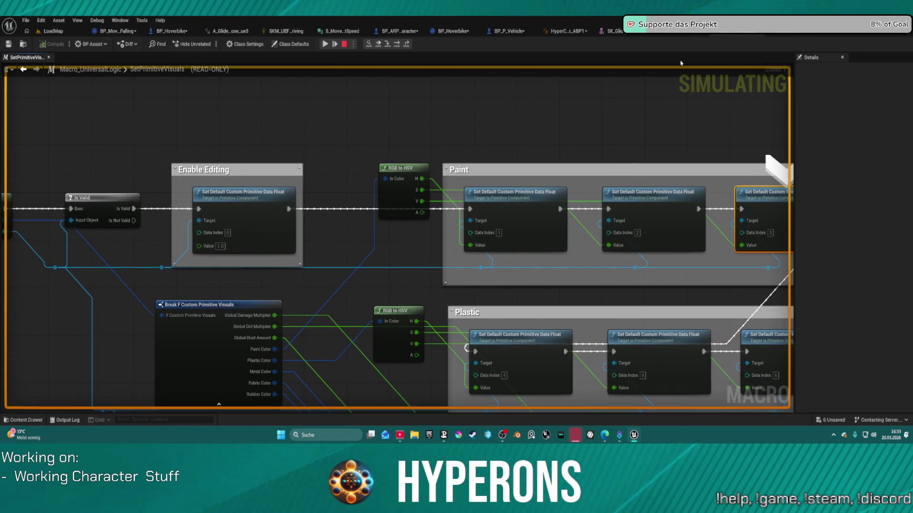
{"action": "left_click", "coordinate": [397, 45]}
{"action": "left_click", "coordinate": [380, 46]}
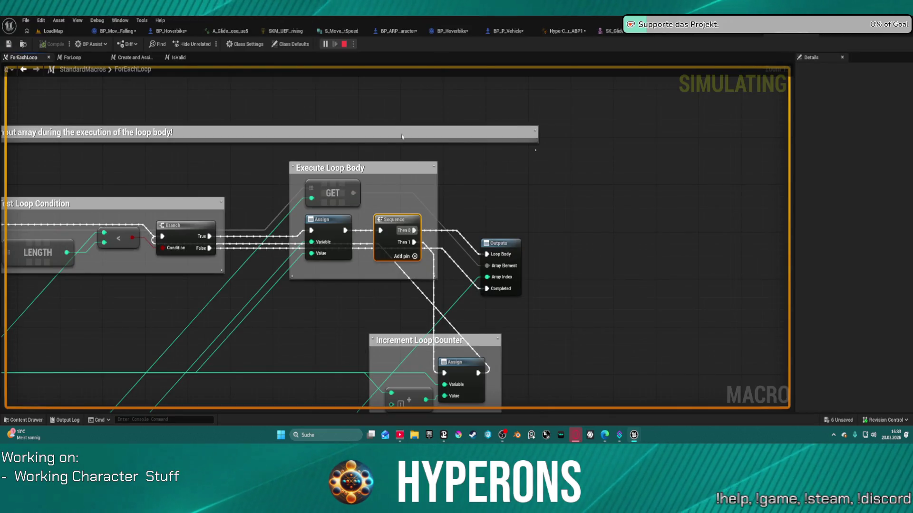
{"action": "key", "text": "F8"}
{"action": "scroll", "coordinate": [399, 186], "scroll_direction": "up", "scroll_amount": 5}
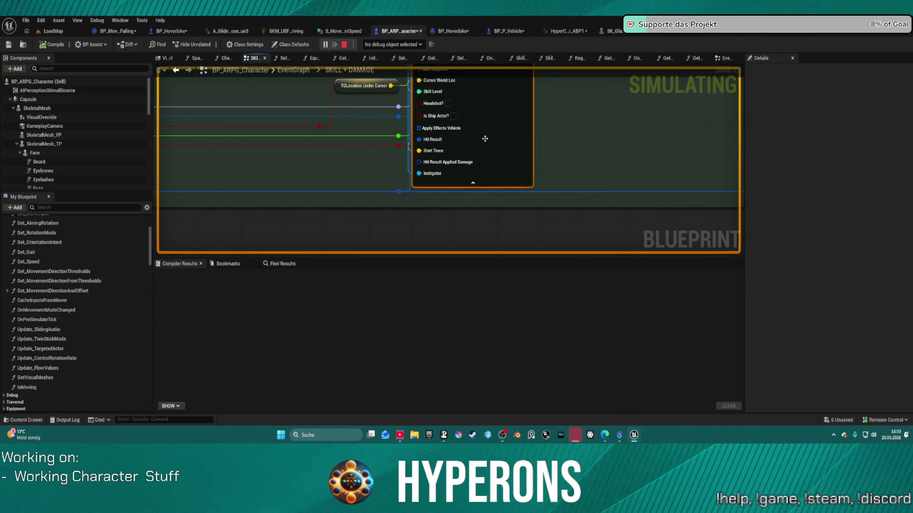
Move the Self node left and wire a value into SpawnActor's Pawn Owner input.
{"action": "left_click", "coordinate": [264, 137]}
{"action": "mouse_move", "coordinate": [264, 137]}
{"action": "left_mouse_down"}
{"action": "mouse_move", "coordinate": [187, 129]}
{"action": "mouse_move", "coordinate": [217, 125]}
{"action": "mouse_move", "coordinate": [195, 127]}
{"action": "left_mouse_up"}
{"action": "mouse_move", "coordinate": [442, 91]}
{"action": "left_mouse_down"}
{"action": "mouse_move", "coordinate": [428, 163]}
{"action": "mouse_move", "coordinate": [340, 155]}
{"action": "mouse_move", "coordinate": [371, 199]}
{"action": "left_mouse_up"}
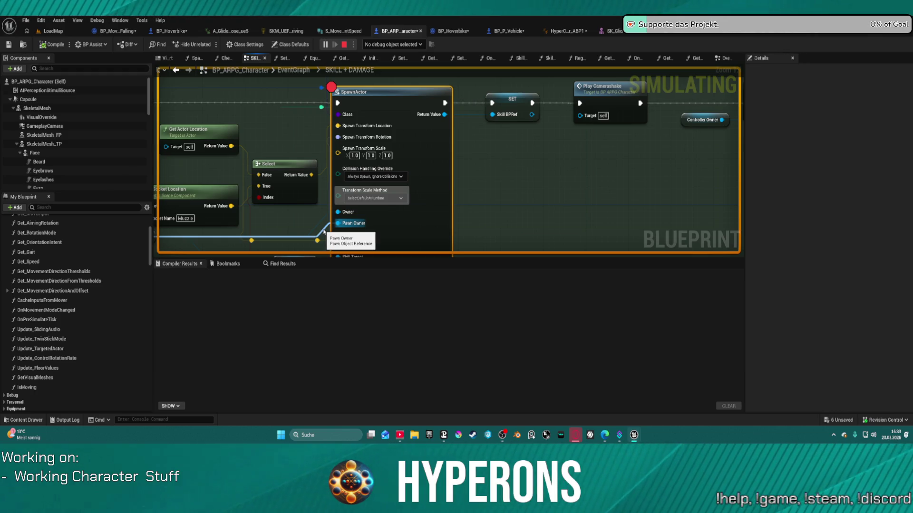
{"action": "left_click_drag", "start_coordinate": [325, 231], "coordinate": [323, 230]}
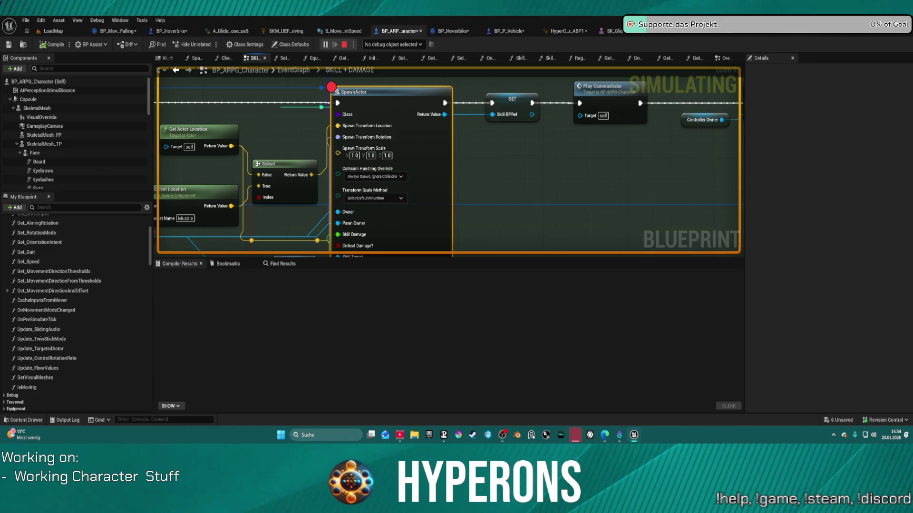
Move the breakpoint from SpawnActor to the SET node, then stop the simulation.
{"action": "right_click", "coordinate": [508, 110]}
{"action": "left_click", "coordinate": [538, 304]}
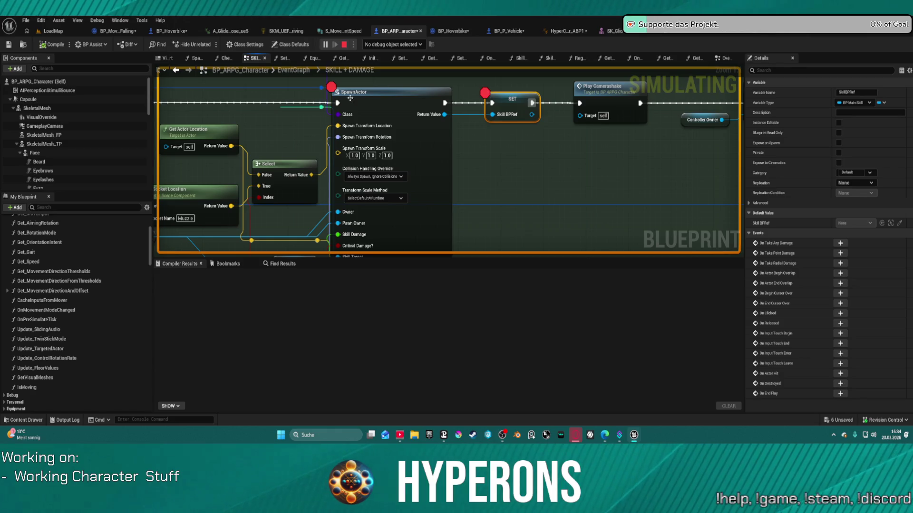
{"action": "right_click", "coordinate": [366, 110]}
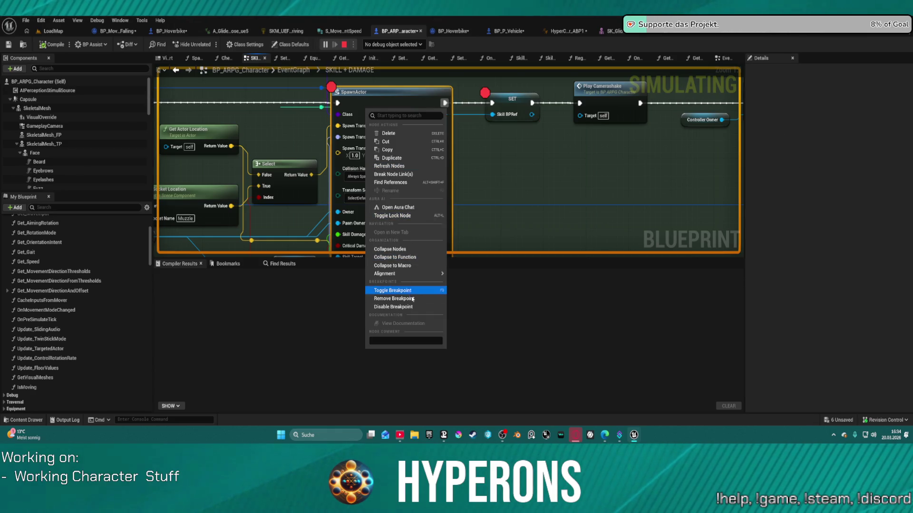
{"action": "left_click", "coordinate": [385, 291]}
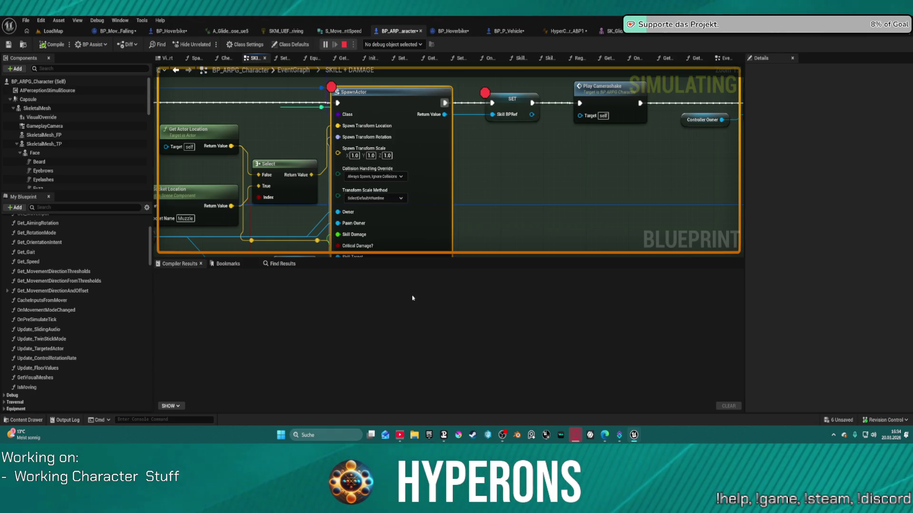
{"action": "left_click", "coordinate": [343, 45]}
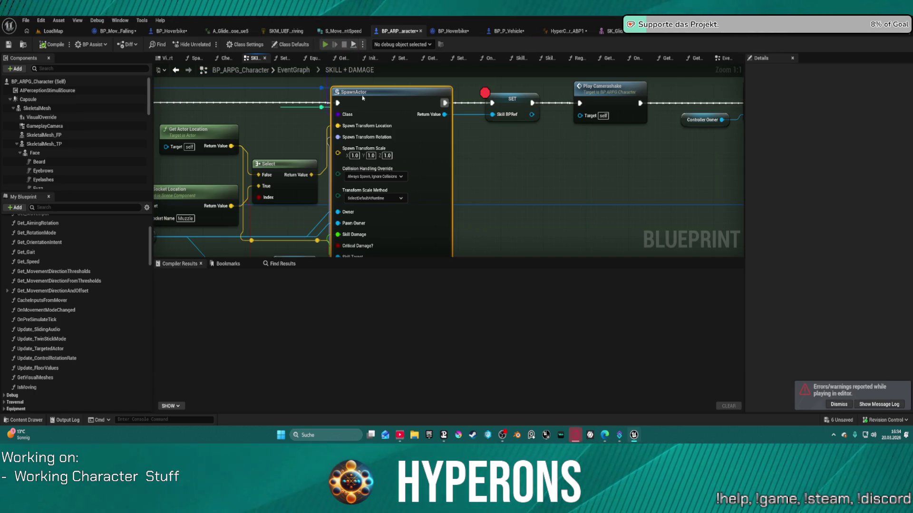
{"action": "key", "text": "alt+p"}
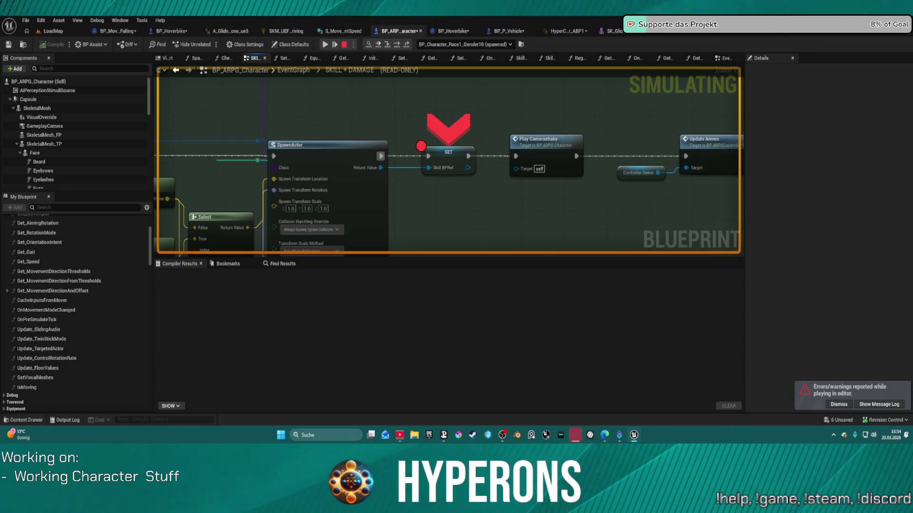
{"action": "scroll", "coordinate": [502, 105], "scroll_direction": "down", "scroll_amount": 5}
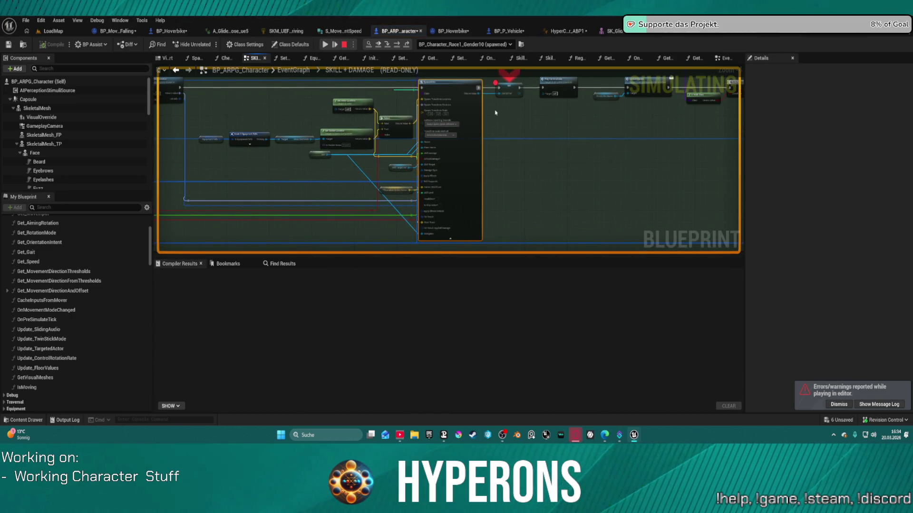
{"action": "scroll", "coordinate": [542, 167], "scroll_direction": "up", "scroll_amount": 5}
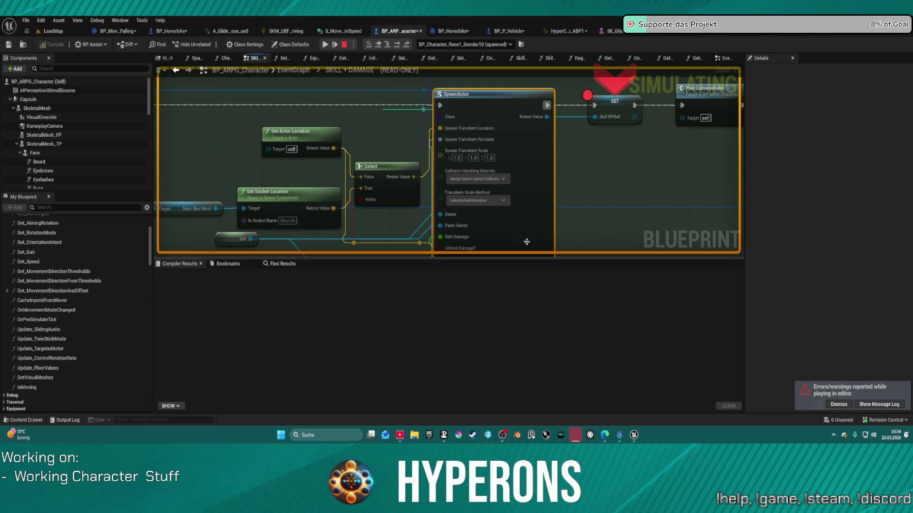
{"action": "mouse_move", "coordinate": [516, 174]}
{"action": "left_mouse_down"}
{"action": "mouse_move", "coordinate": [553, 131]}
{"action": "mouse_move", "coordinate": [568, 74]}
{"action": "left_mouse_up"}
{"action": "left_click_drag", "start_coordinate": [564, 186], "coordinate": [543, 140]}
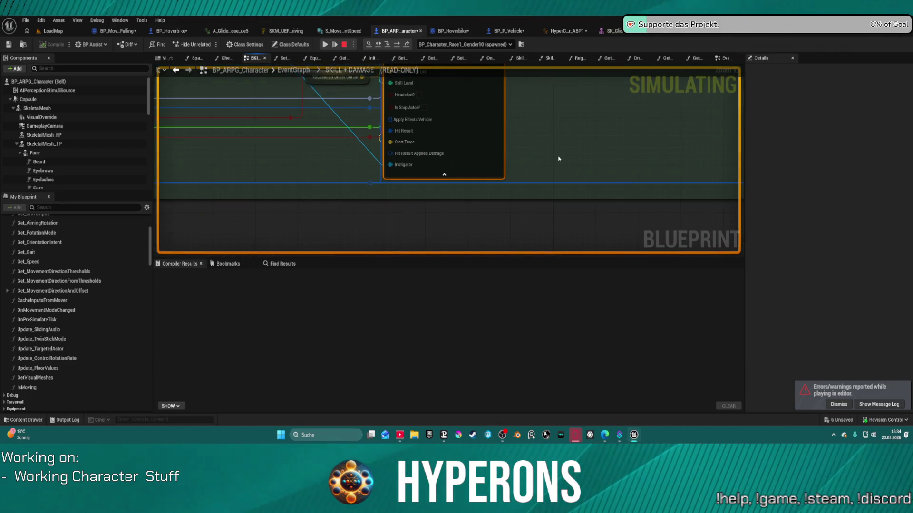
{"action": "mouse_move", "coordinate": [500, 160]}
{"action": "left_mouse_down"}
{"action": "mouse_move", "coordinate": [452, 196]}
{"action": "mouse_move", "coordinate": [401, 208]}
{"action": "mouse_move", "coordinate": [456, 185]}
{"action": "mouse_move", "coordinate": [354, 235]}
{"action": "left_mouse_up"}
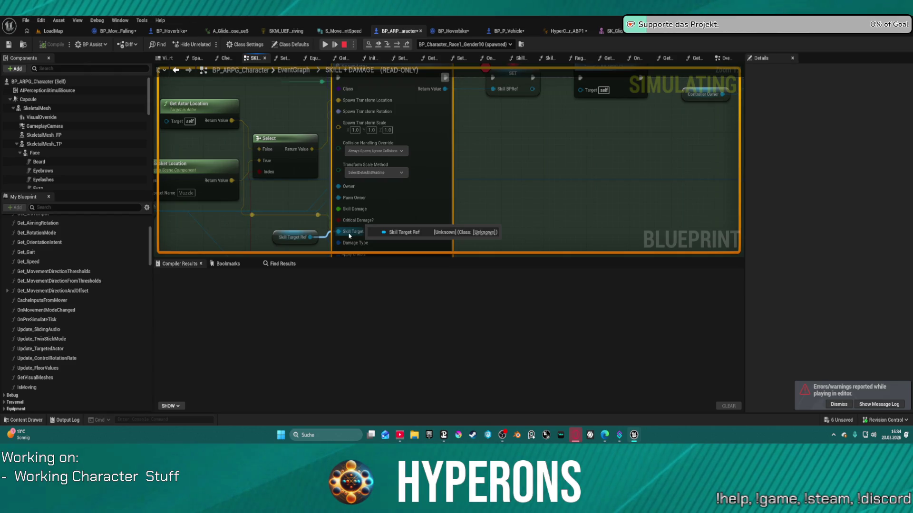
{"action": "mouse_move", "coordinate": [363, 200]}
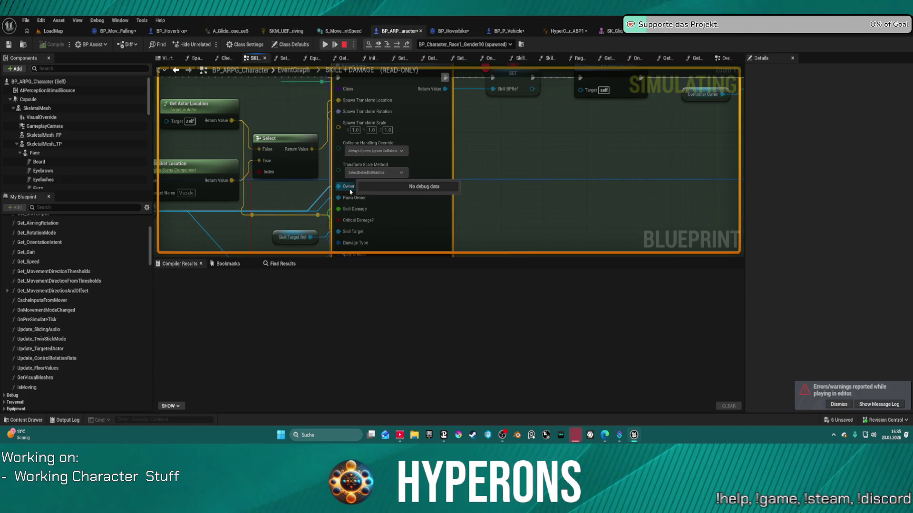
{"action": "mouse_move", "coordinate": [510, 149]}
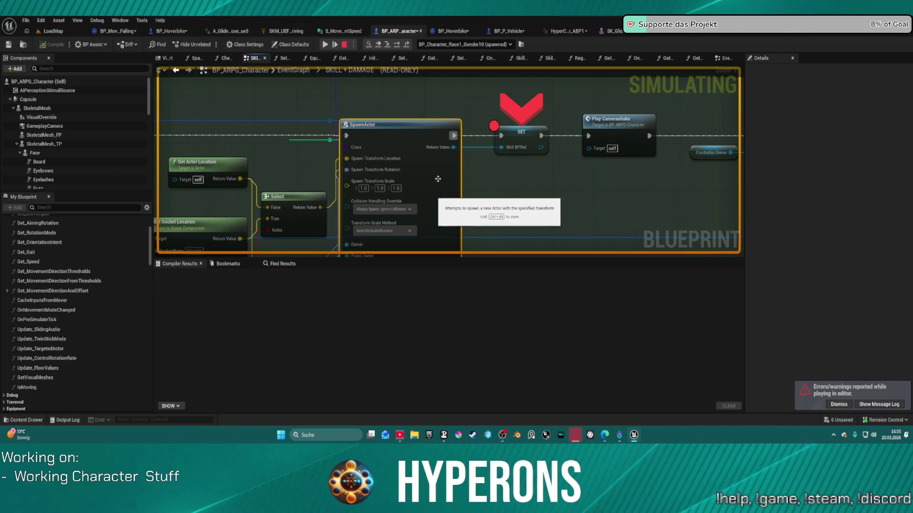
{"action": "mouse_move", "coordinate": [440, 153]}
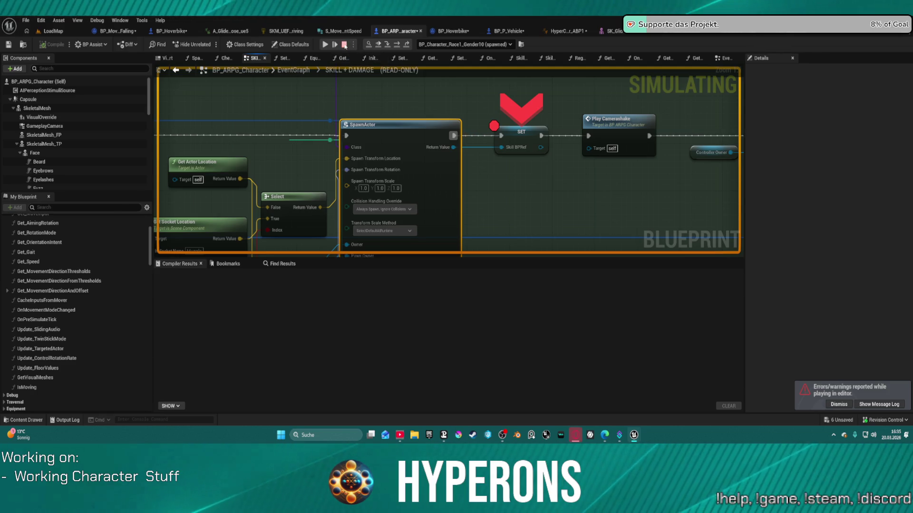
{"action": "left_click", "coordinate": [345, 44]}
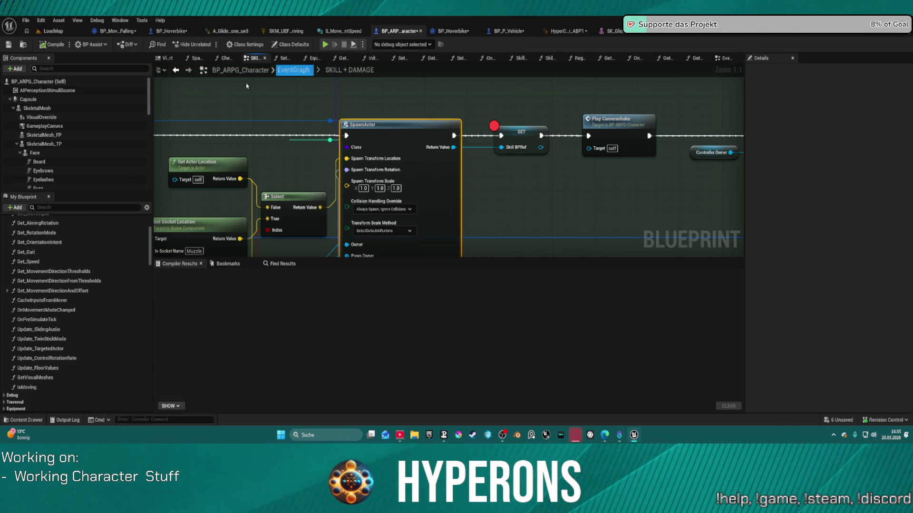
Browse the Content Drawer through ActionRPGStarterSystem into the Skills Data folder.
{"action": "left_click", "coordinate": [26, 420]}
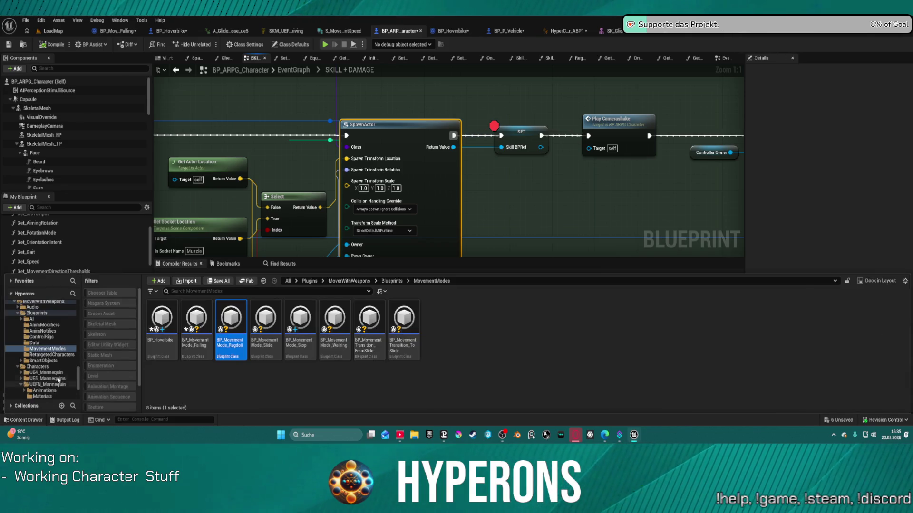
{"action": "scroll", "coordinate": [50, 354], "scroll_direction": "up", "scroll_amount": 10}
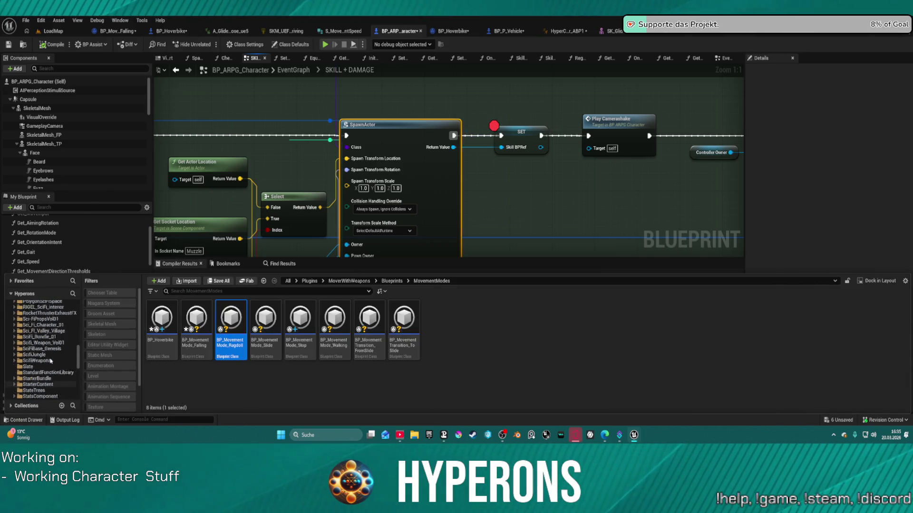
{"action": "scroll", "coordinate": [51, 357], "scroll_direction": "up", "scroll_amount": 15}
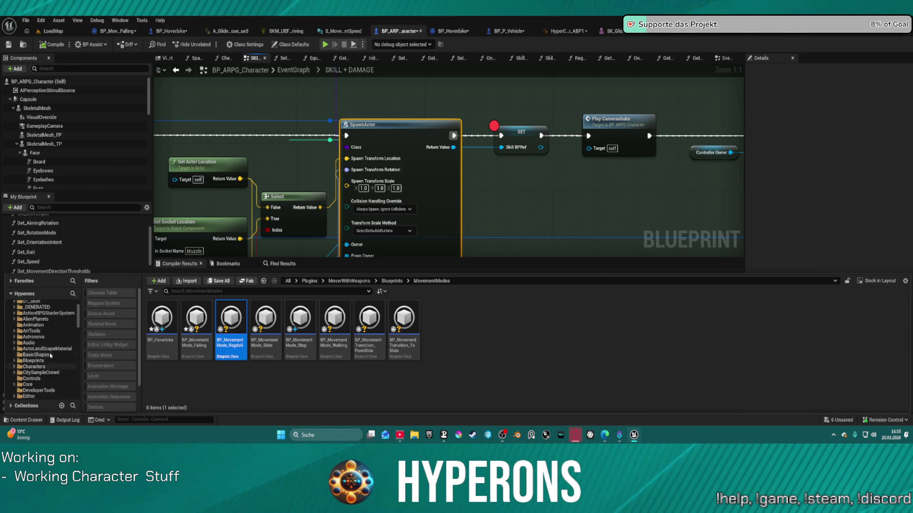
{"action": "scroll", "coordinate": [38, 356], "scroll_direction": "down", "scroll_amount": 2}
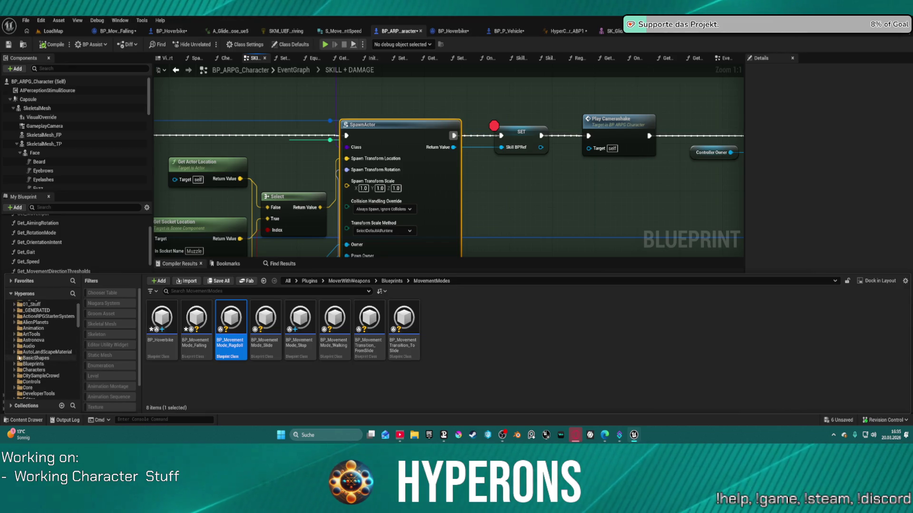
{"action": "left_click", "coordinate": [29, 370]}
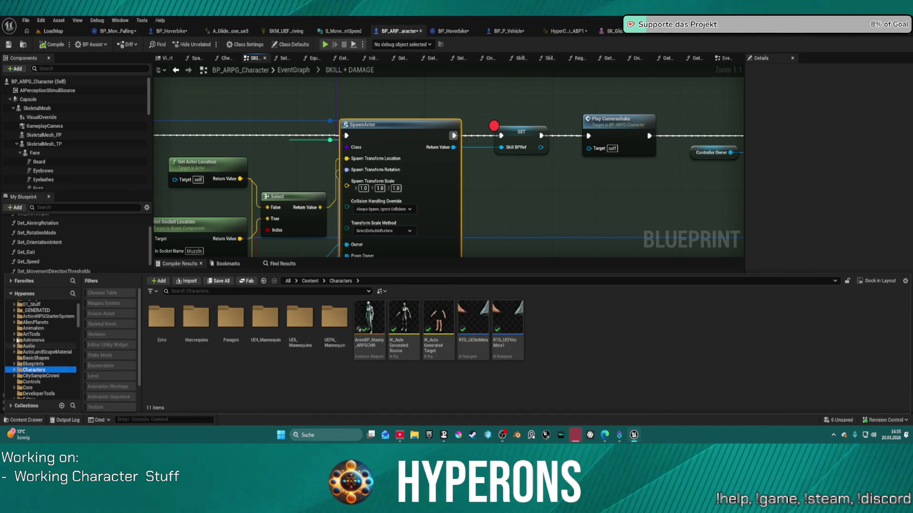
{"action": "left_click", "coordinate": [18, 317]}
{"action": "scroll", "coordinate": [38, 361], "scroll_direction": "down", "scroll_amount": 1}
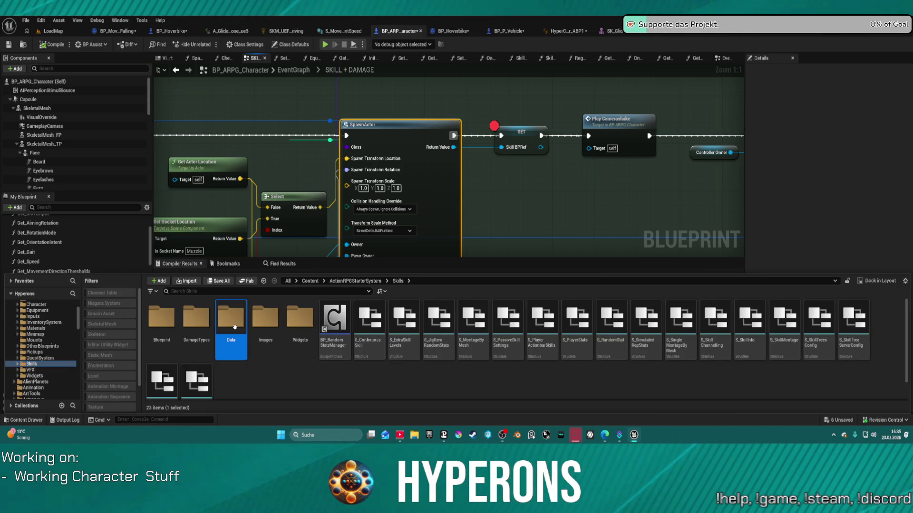
{"action": "double_click", "coordinate": [235, 327]}
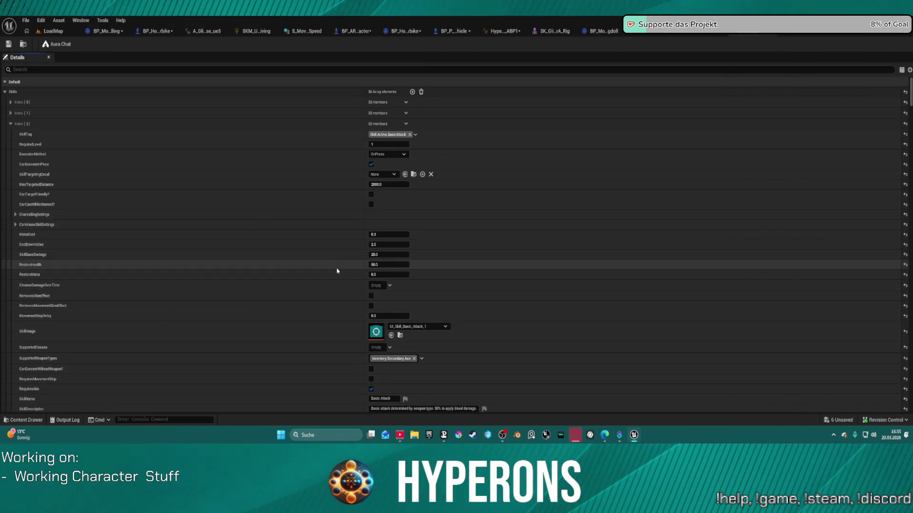
Expand the Utility Skills array and inspect entries 2, 4 and the Hoverbike entry 6.
{"action": "scroll", "coordinate": [423, 252], "scroll_direction": "down", "scroll_amount": 10}
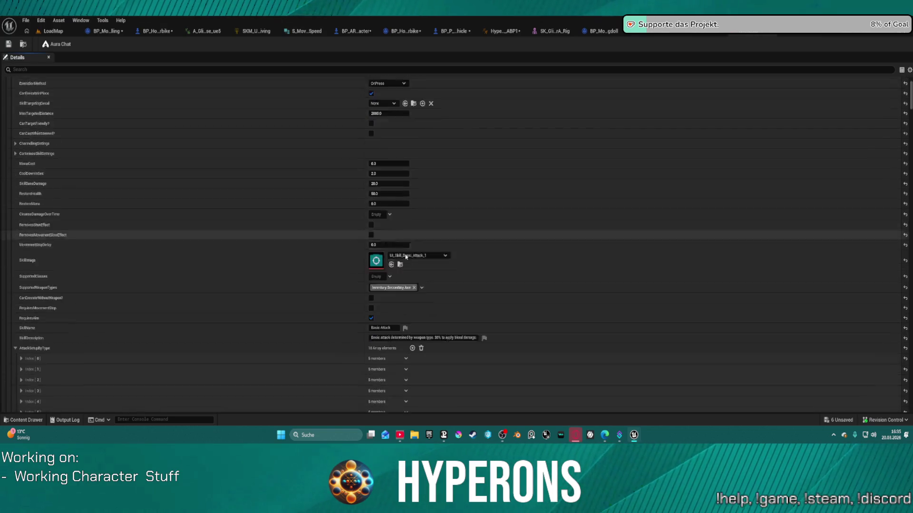
{"action": "scroll", "coordinate": [400, 258], "scroll_direction": "down", "scroll_amount": 15}
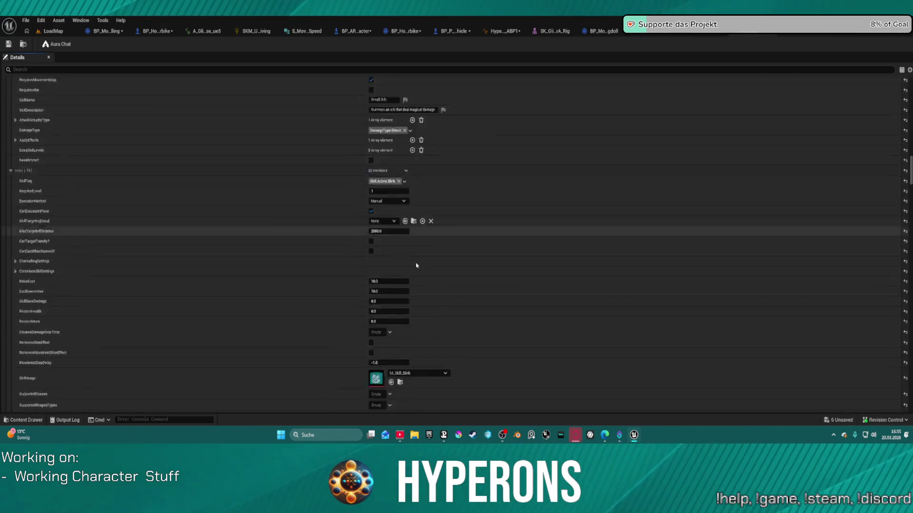
{"action": "scroll", "coordinate": [168, 185], "scroll_direction": "down", "scroll_amount": 15}
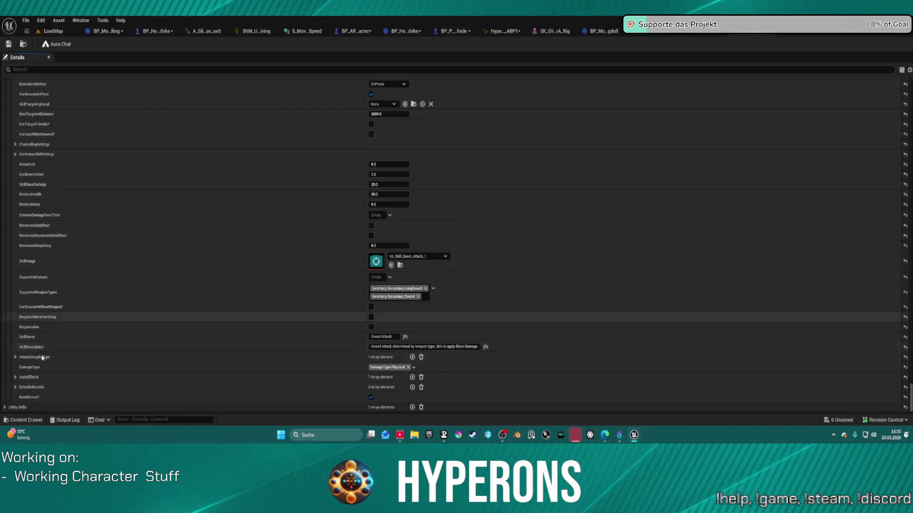
{"action": "left_click", "coordinate": [5, 407]}
{"action": "scroll", "coordinate": [8, 390], "scroll_direction": "down", "scroll_amount": 2}
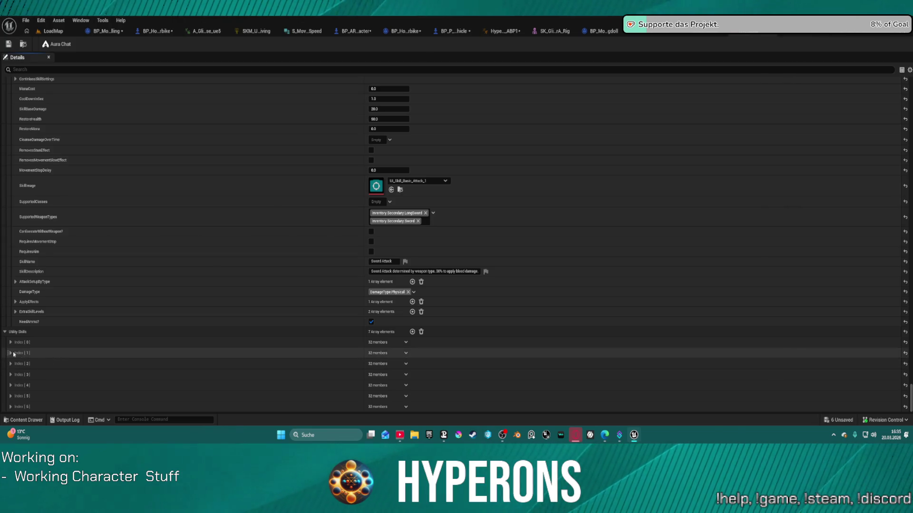
{"action": "left_click", "coordinate": [10, 364]}
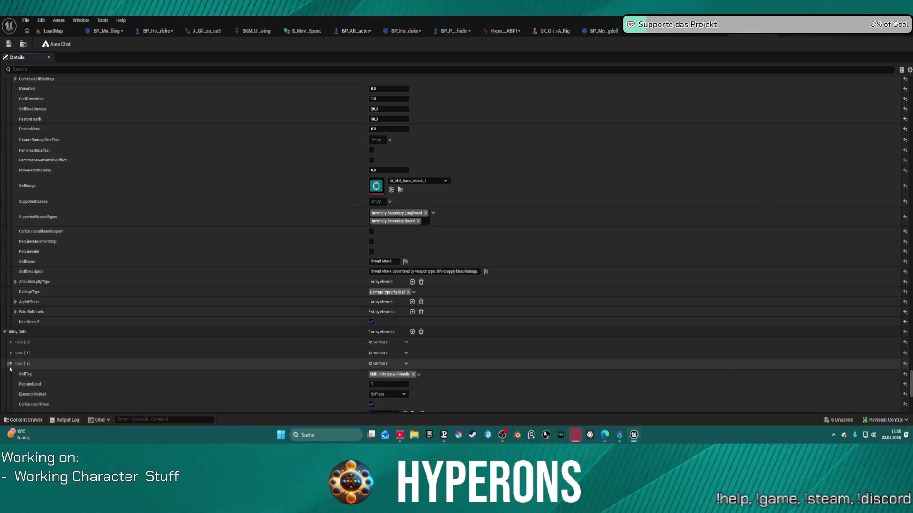
{"action": "left_click", "coordinate": [9, 364]}
{"action": "left_click", "coordinate": [10, 385]}
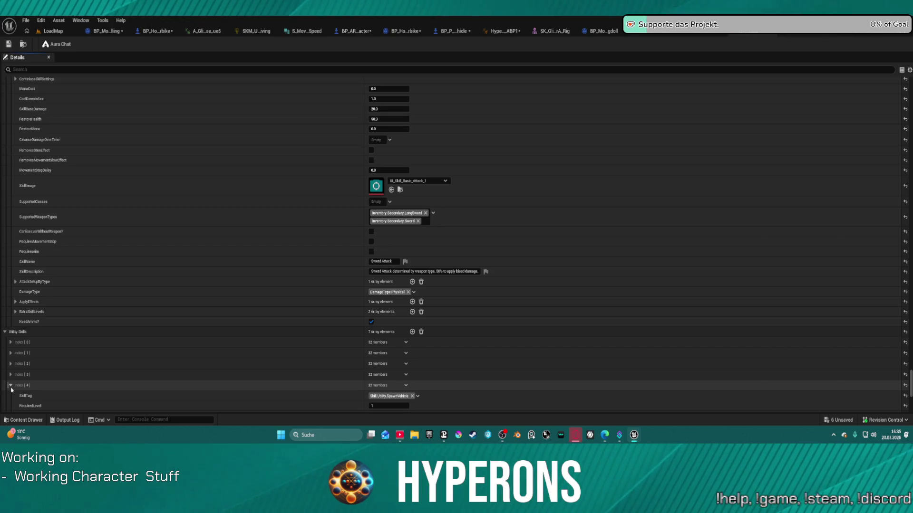
{"action": "left_click", "coordinate": [10, 385]}
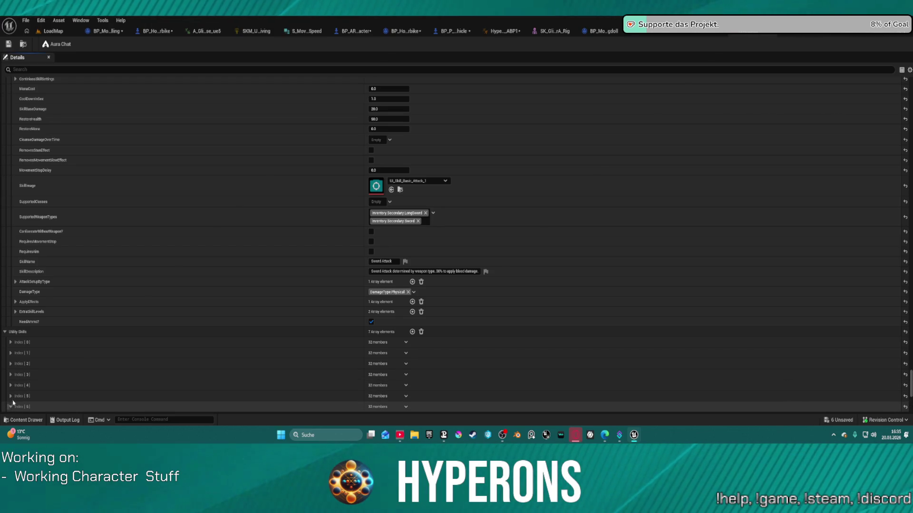
{"action": "left_click", "coordinate": [10, 407]}
{"action": "scroll", "coordinate": [102, 370], "scroll_direction": "down", "scroll_amount": 5}
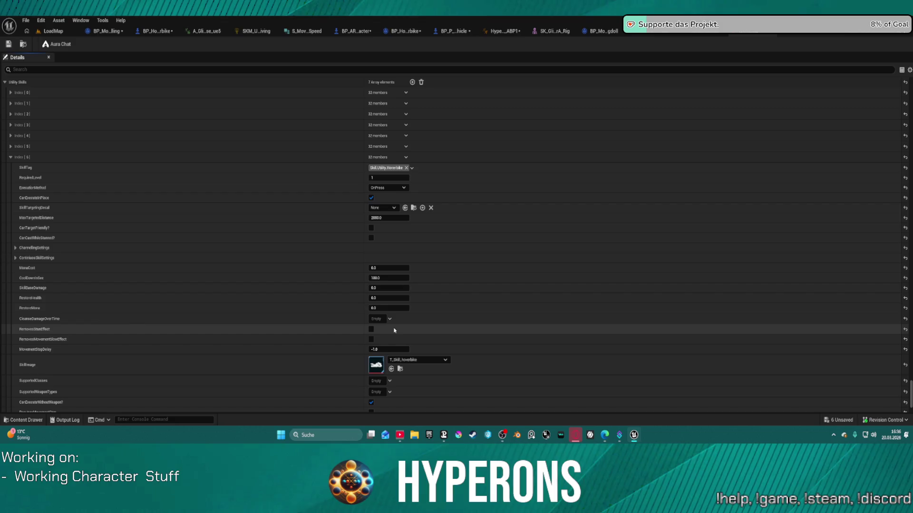
{"action": "scroll", "coordinate": [395, 334], "scroll_direction": "down", "scroll_amount": 3}
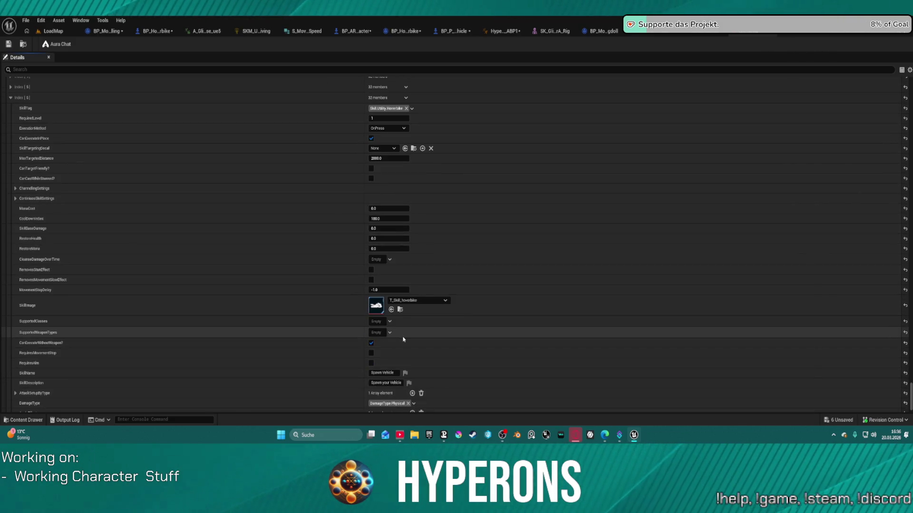
{"action": "scroll", "coordinate": [403, 338], "scroll_direction": "down", "scroll_amount": 2}
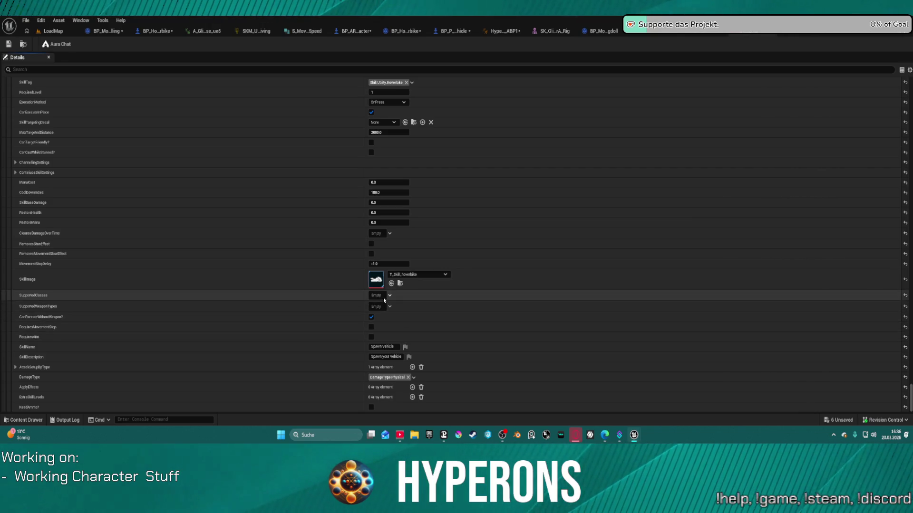
Expand AttackSetupType Index [0] and its montages, then locate the BP_SpawnHoverbike skill-to-spawn asset.
{"action": "left_click", "coordinate": [15, 368]}
{"action": "left_click", "coordinate": [15, 368]}
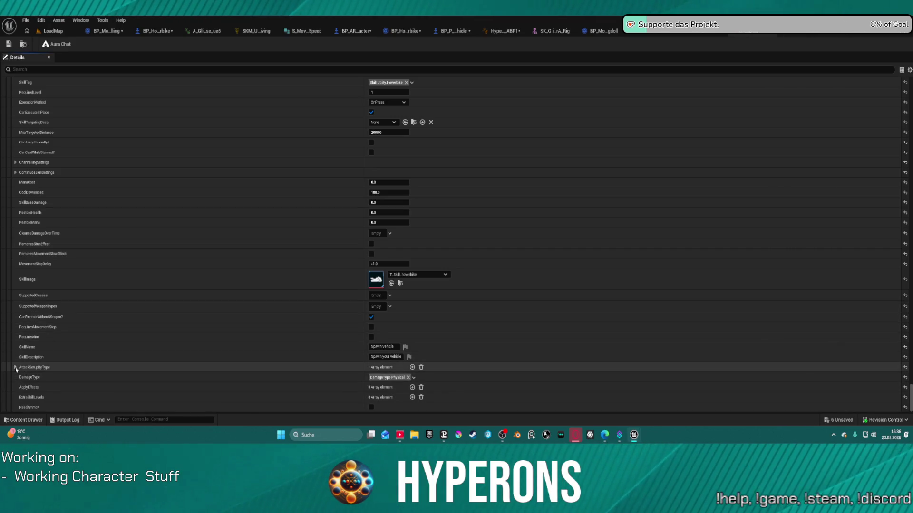
{"action": "left_click", "coordinate": [16, 369]}
{"action": "left_click", "coordinate": [20, 378]}
{"action": "scroll", "coordinate": [23, 369], "scroll_direction": "down", "scroll_amount": 2}
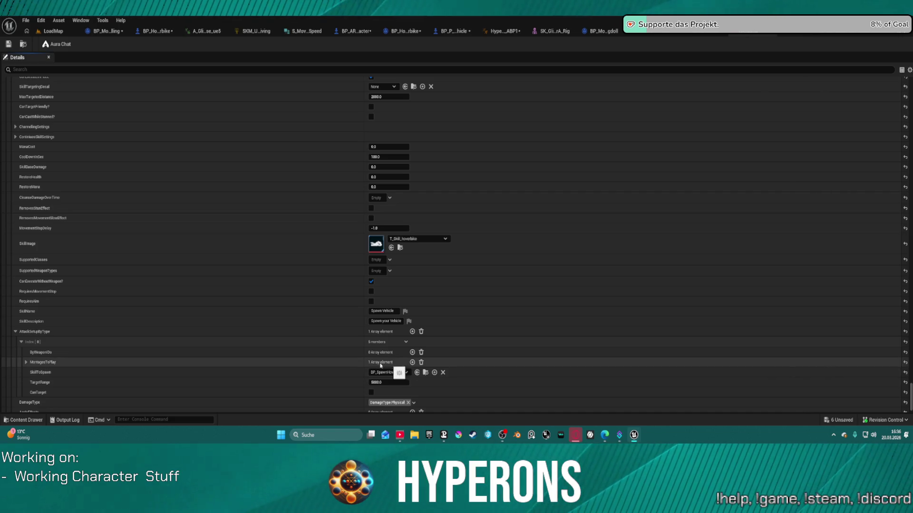
{"action": "left_click", "coordinate": [26, 363]}
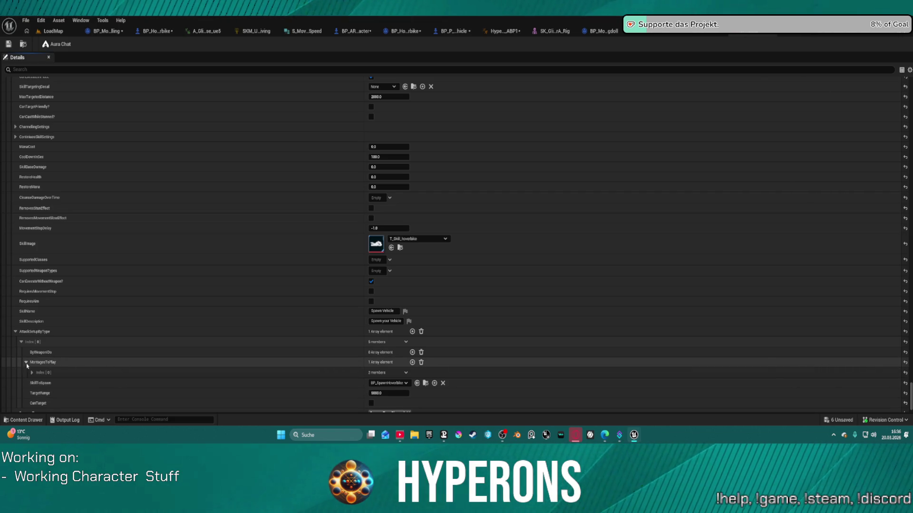
{"action": "left_click", "coordinate": [31, 373]}
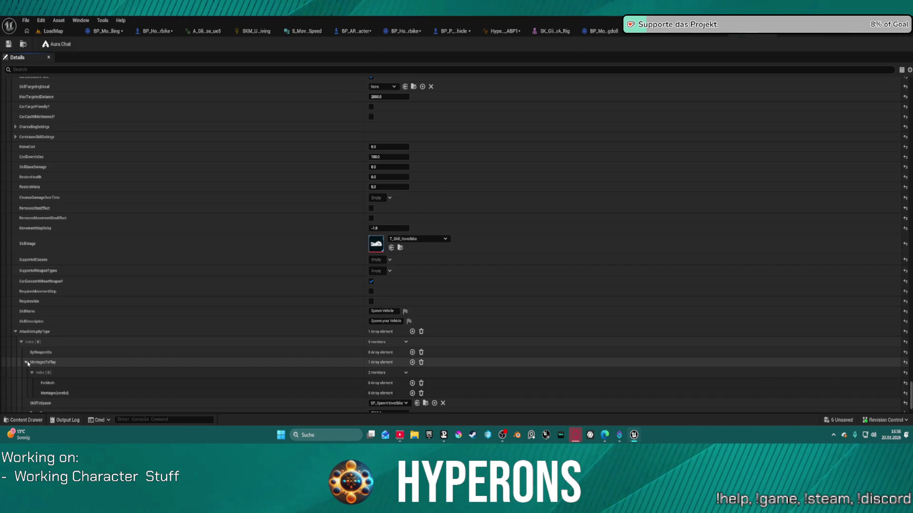
{"action": "left_click", "coordinate": [32, 373]}
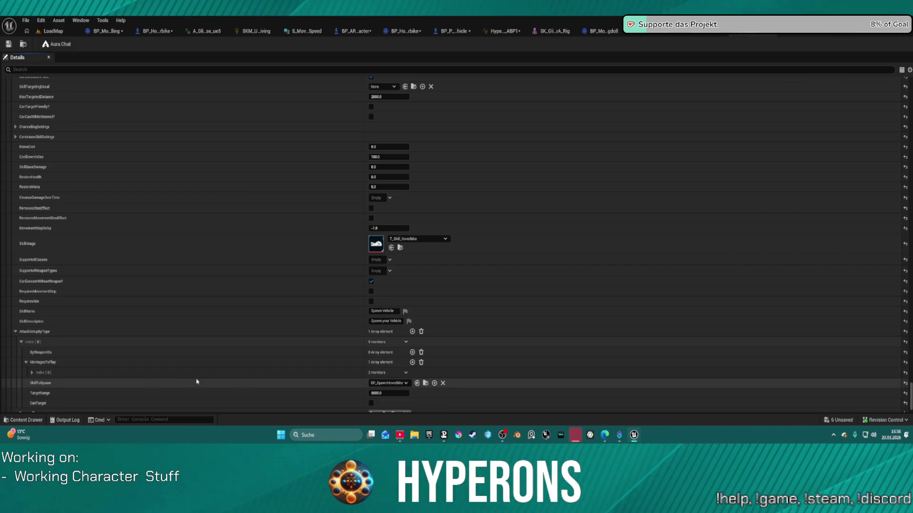
{"action": "scroll", "coordinate": [380, 373], "scroll_direction": "down", "scroll_amount": 2}
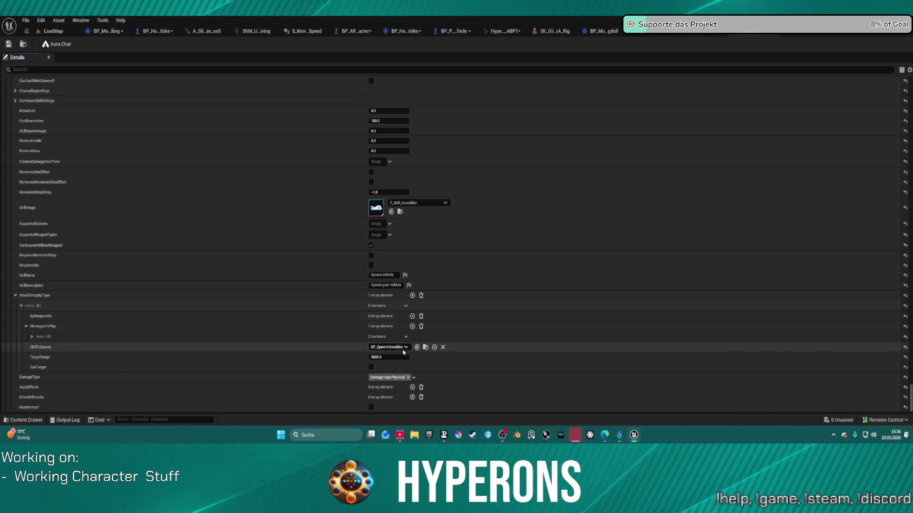
{"action": "left_click", "coordinate": [425, 348]}
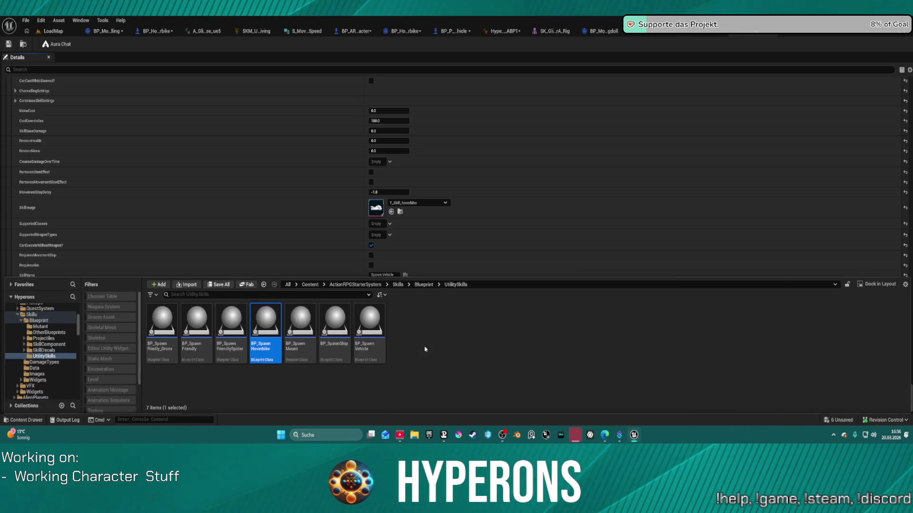
Open BP_SpawnHoverbike to inspect its HandleSkill graph, then return to BP_ARPG_Character.
{"action": "double_click", "coordinate": [268, 327]}
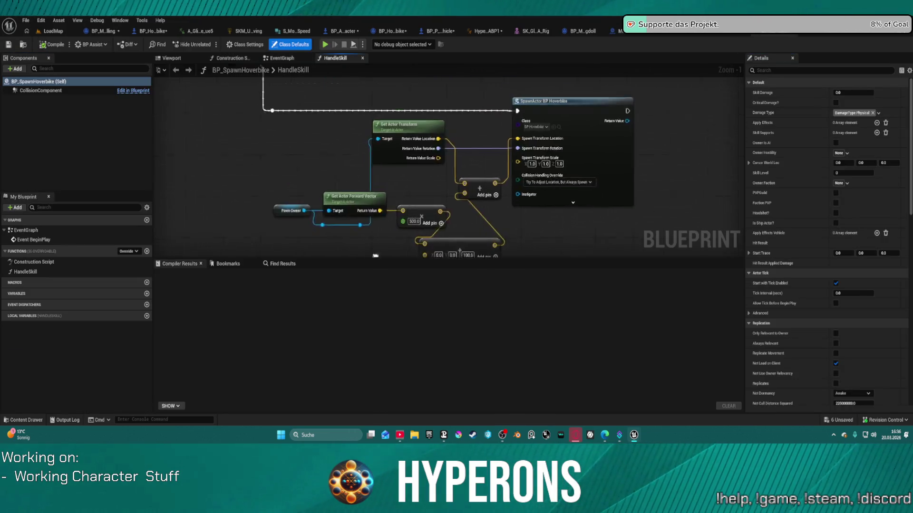
{"action": "scroll", "coordinate": [257, 192], "scroll_direction": "up", "scroll_amount": 5}
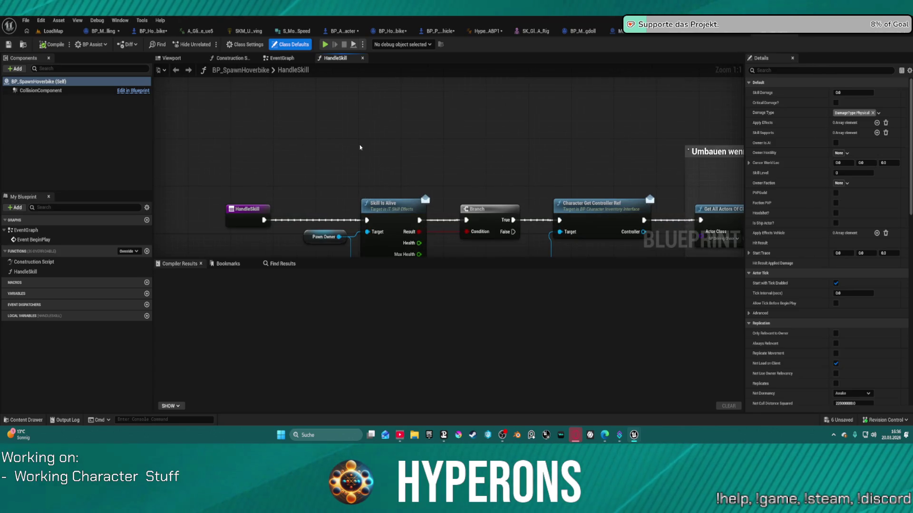
{"action": "mouse_move", "coordinate": [541, 169]}
{"action": "left_mouse_down"}
{"action": "mouse_move", "coordinate": [382, 54]}
{"action": "mouse_move", "coordinate": [146, 88]}
{"action": "mouse_move", "coordinate": [127, 80]}
{"action": "mouse_move", "coordinate": [332, 84]}
{"action": "left_mouse_up"}
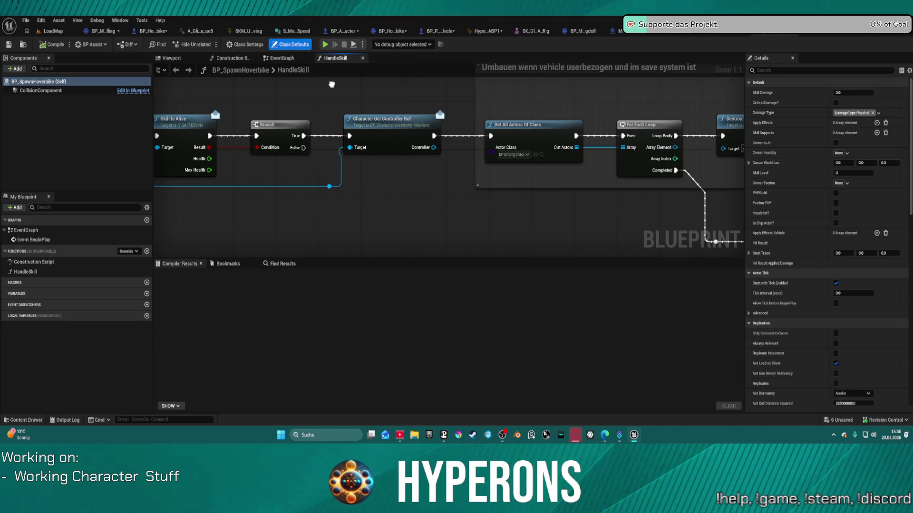
{"action": "mouse_move", "coordinate": [331, 84]}
{"action": "left_mouse_down"}
{"action": "mouse_move", "coordinate": [332, 116]}
{"action": "mouse_move", "coordinate": [446, 147]}
{"action": "mouse_move", "coordinate": [471, 124]}
{"action": "left_mouse_up"}
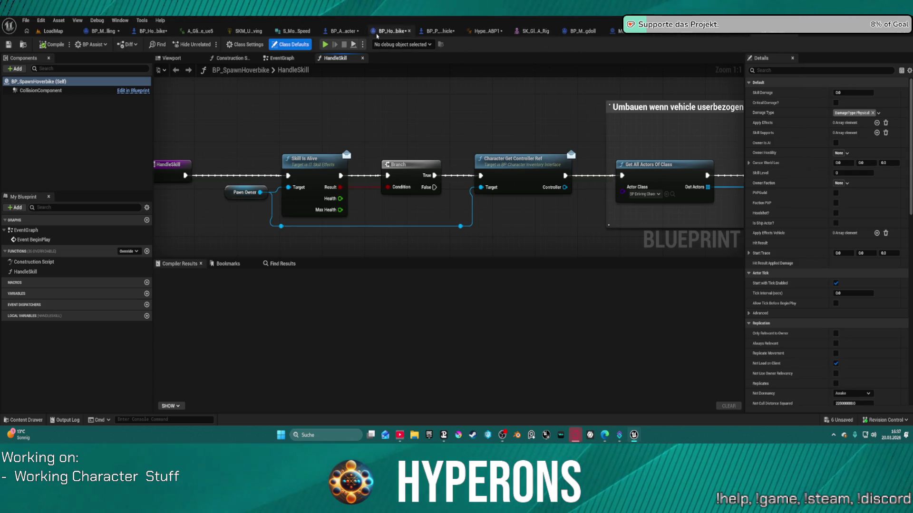
{"action": "left_click", "coordinate": [339, 32]}
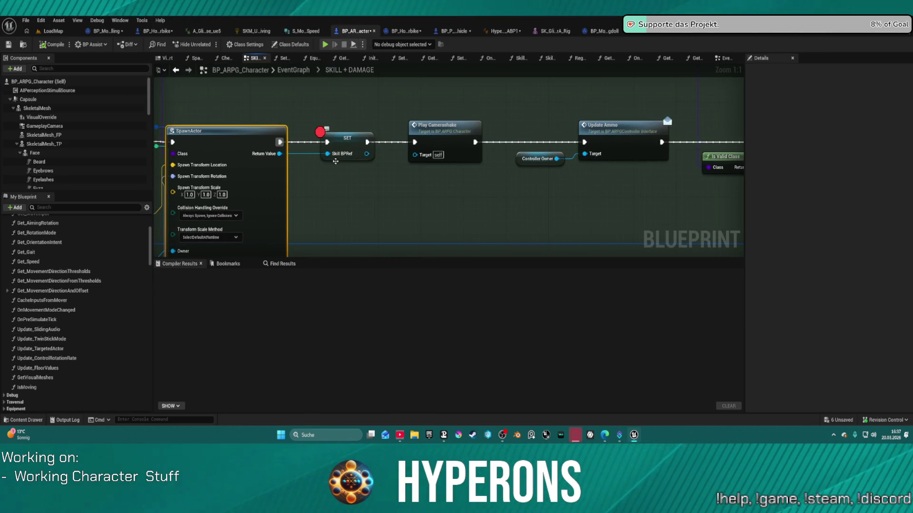
Add an Is Valid check on SpawnActor's return value and tidy the surrounding nodes.
{"action": "left_click_drag", "start_coordinate": [278, 155], "coordinate": [343, 193]}
{"action": "type", "text": "is valid"}
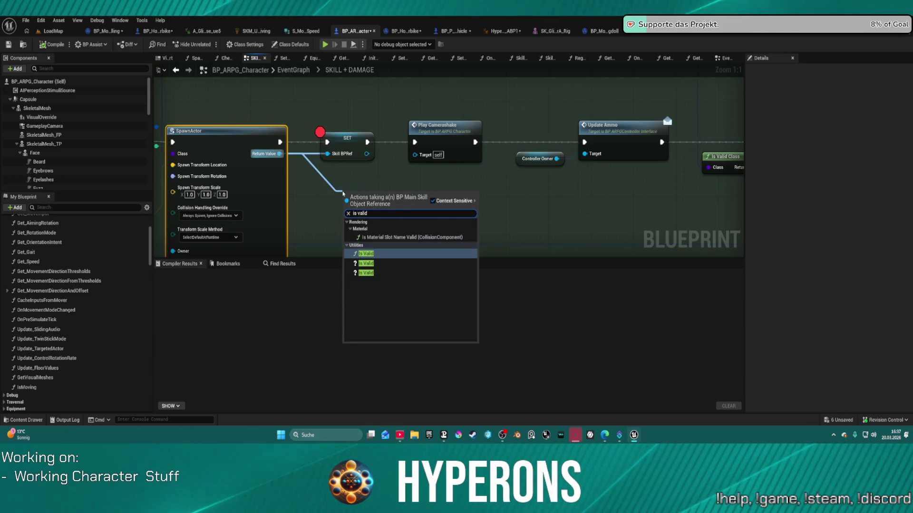
{"action": "left_click", "coordinate": [365, 272]}
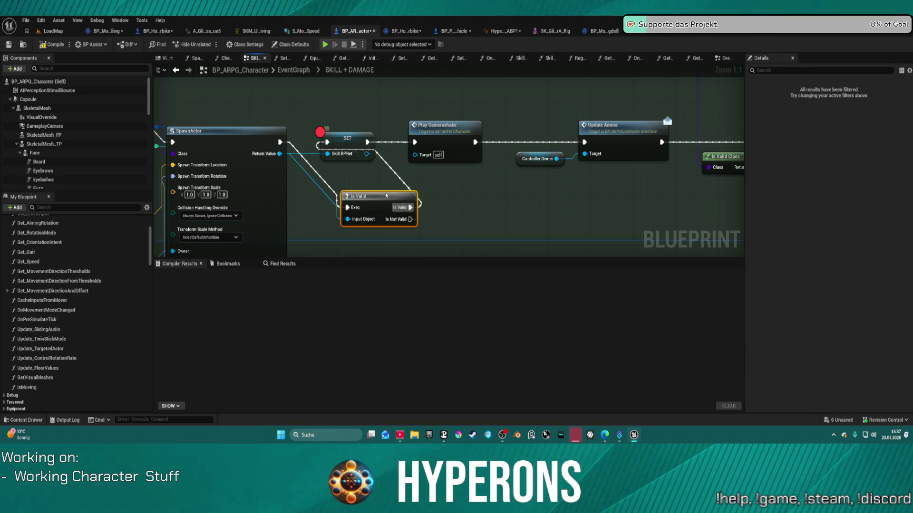
{"action": "left_click_drag", "start_coordinate": [433, 141], "coordinate": [458, 141]}
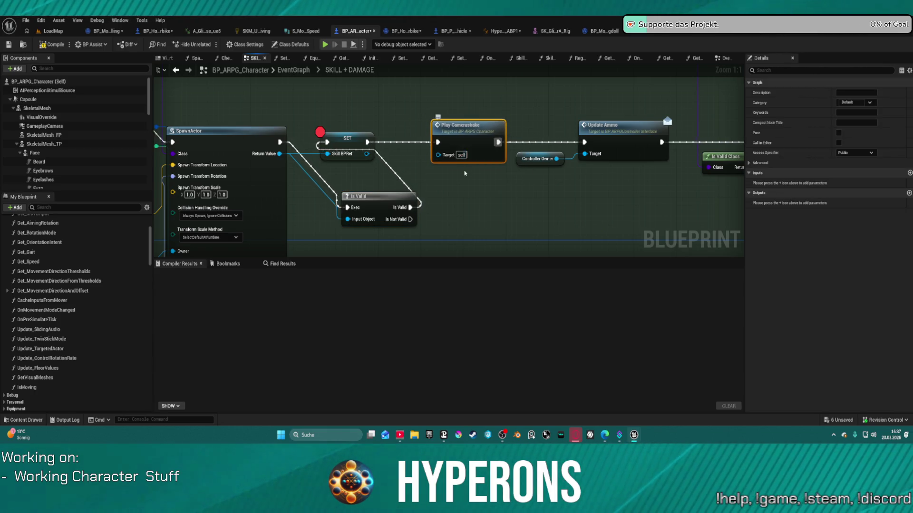
{"action": "scroll", "coordinate": [467, 187], "scroll_direction": "down", "scroll_amount": 5}
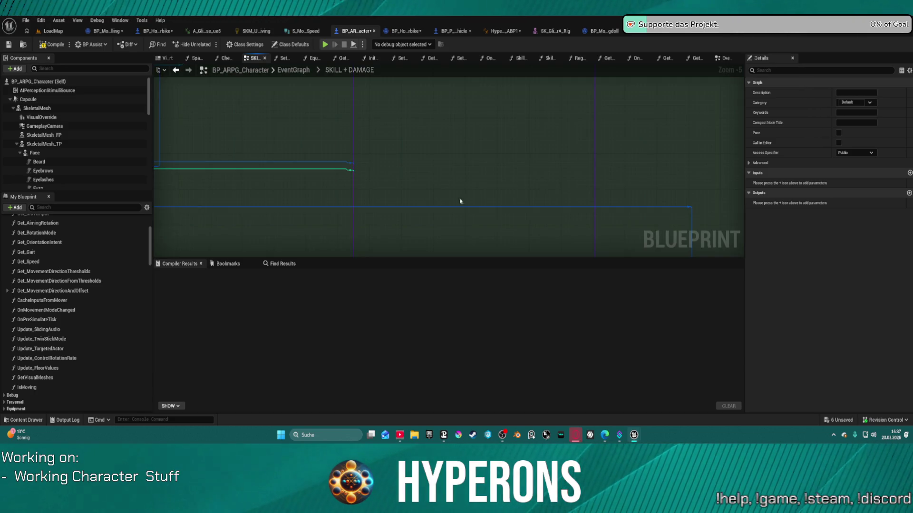
{"action": "scroll", "coordinate": [464, 172], "scroll_direction": "down", "scroll_amount": 7}
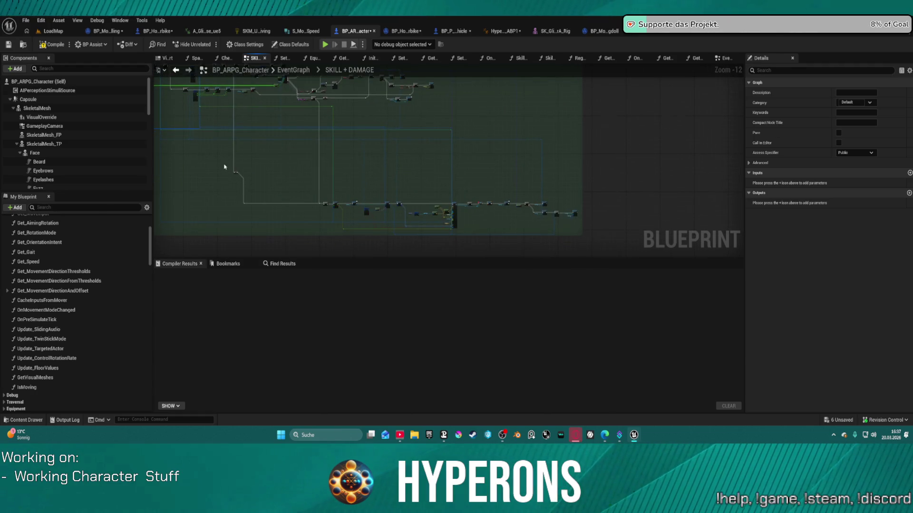
{"action": "mouse_move", "coordinate": [520, 222]}
{"action": "left_mouse_down"}
{"action": "mouse_move", "coordinate": [576, 230]}
{"action": "mouse_move", "coordinate": [575, 130]}
{"action": "left_mouse_up"}
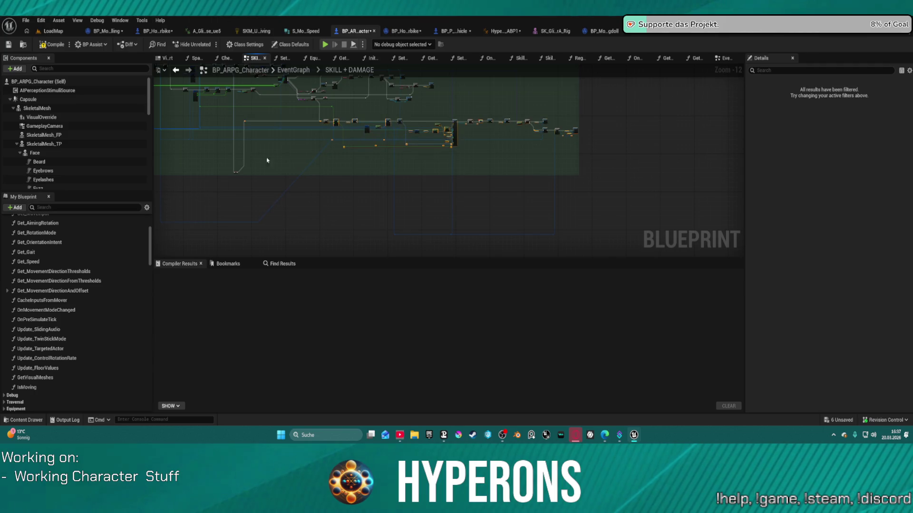
{"action": "left_click_drag", "start_coordinate": [238, 173], "coordinate": [238, 117]}
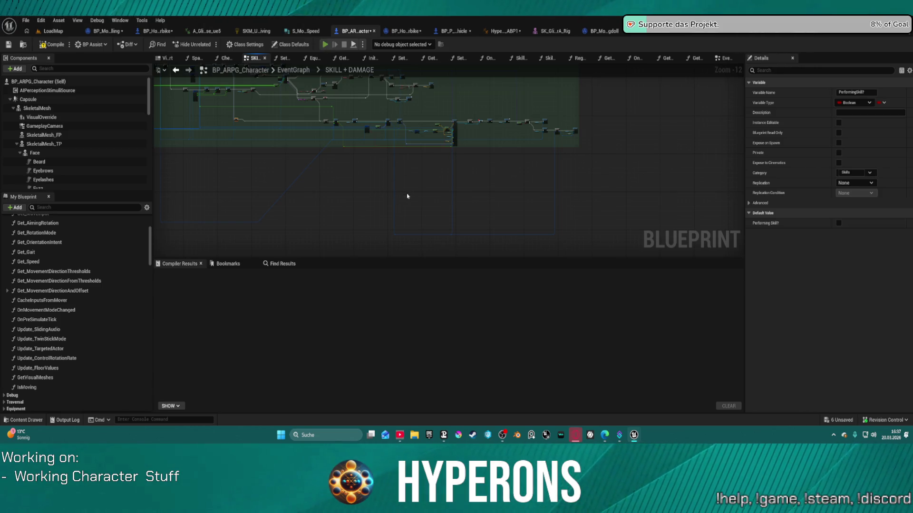
Compile with F7 and launch play-in-editor despite the compile errors.
{"action": "key", "text": "F7"}
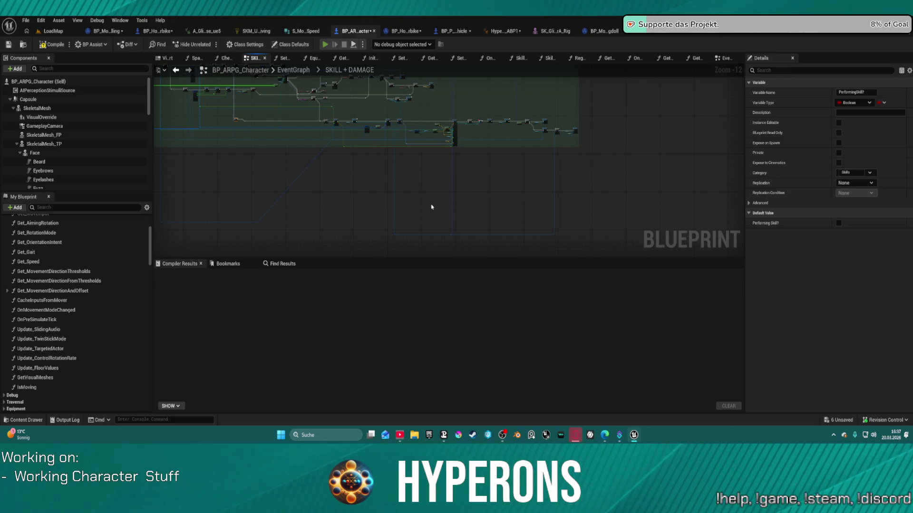
{"action": "key", "text": "alt+p"}
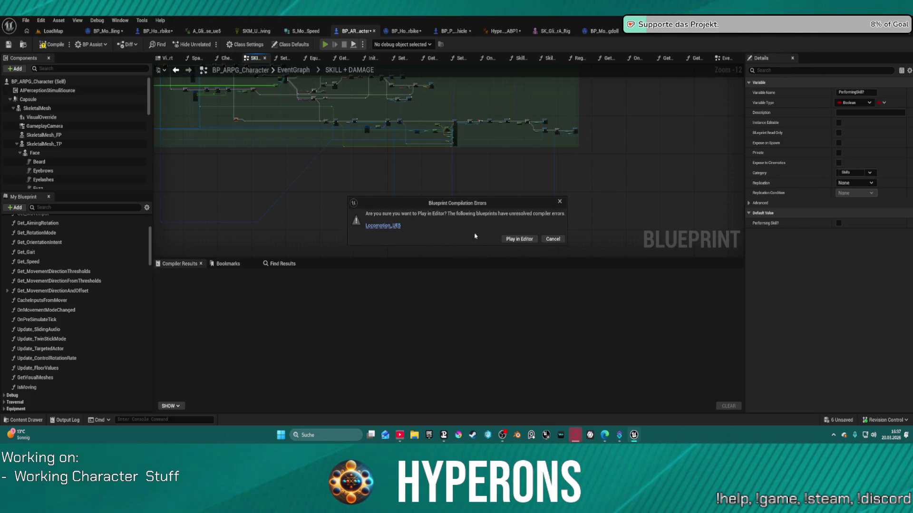
{"action": "left_click", "coordinate": [522, 242]}
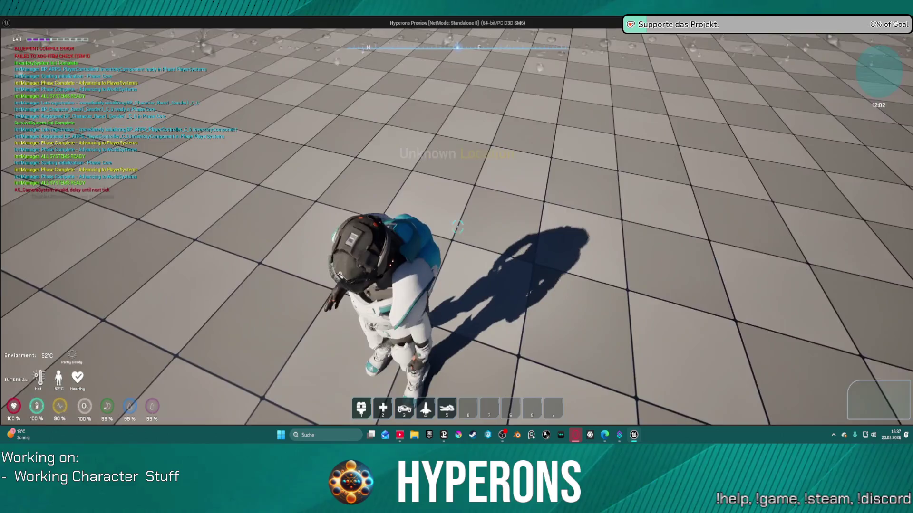
Spawn the hoverbike with key 5, run to it, mount it with F, then stop the session.
{"action": "key", "text": "w"}
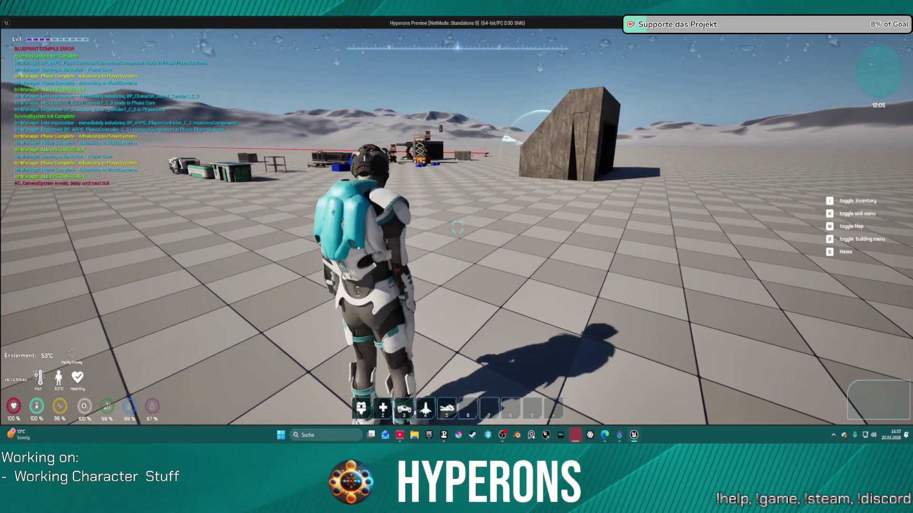
{"action": "key", "text": "super"}
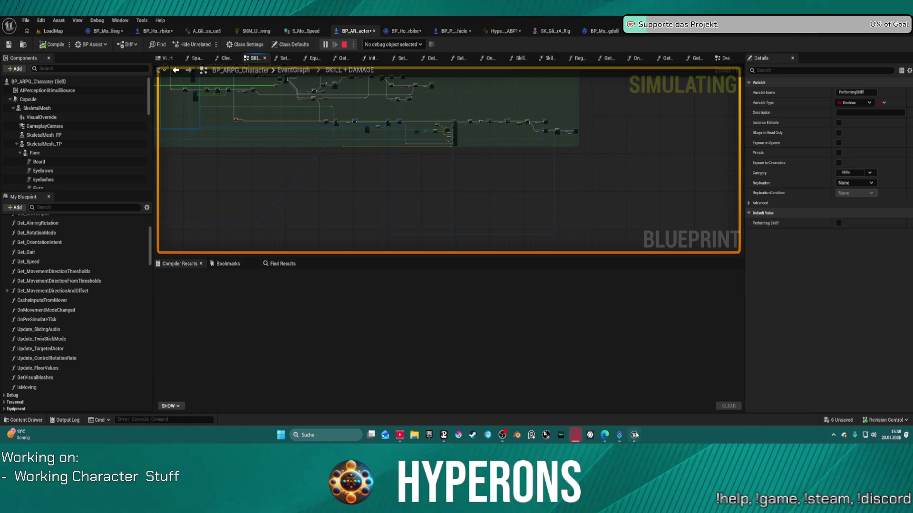
{"action": "left_click", "coordinate": [684, 384]}
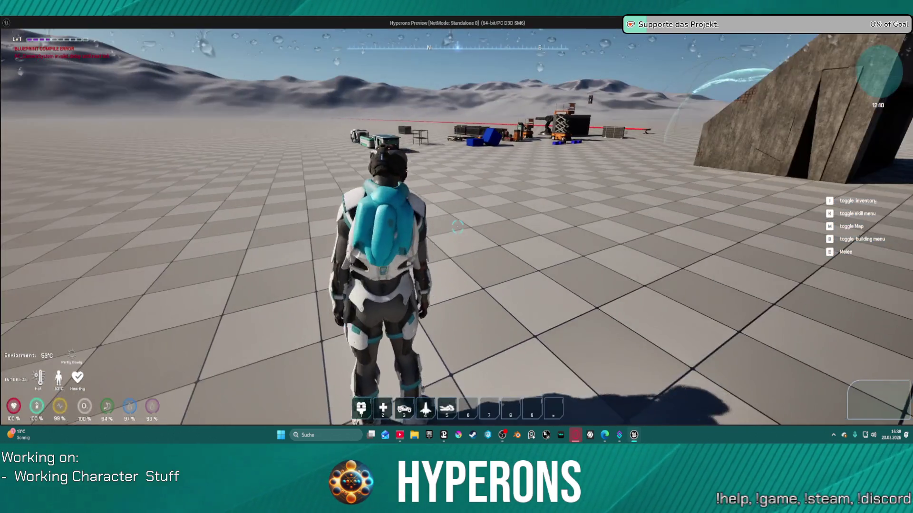
{"action": "key", "text": "w"}
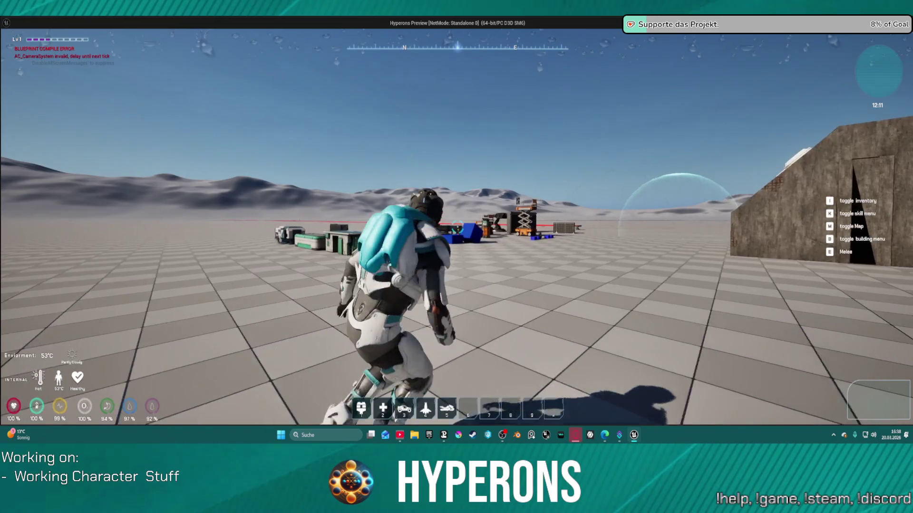
{"action": "key", "text": "w"}
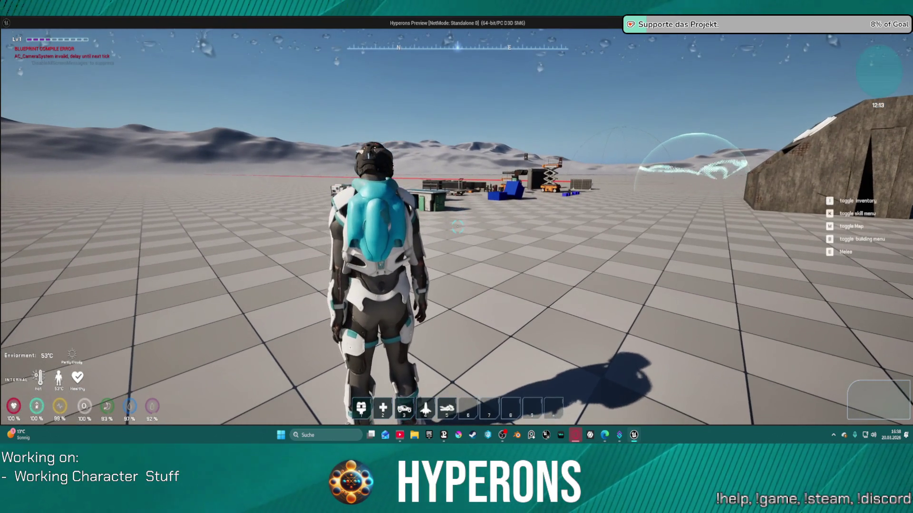
{"action": "key", "text": "5"}
{"action": "key", "text": "w"}
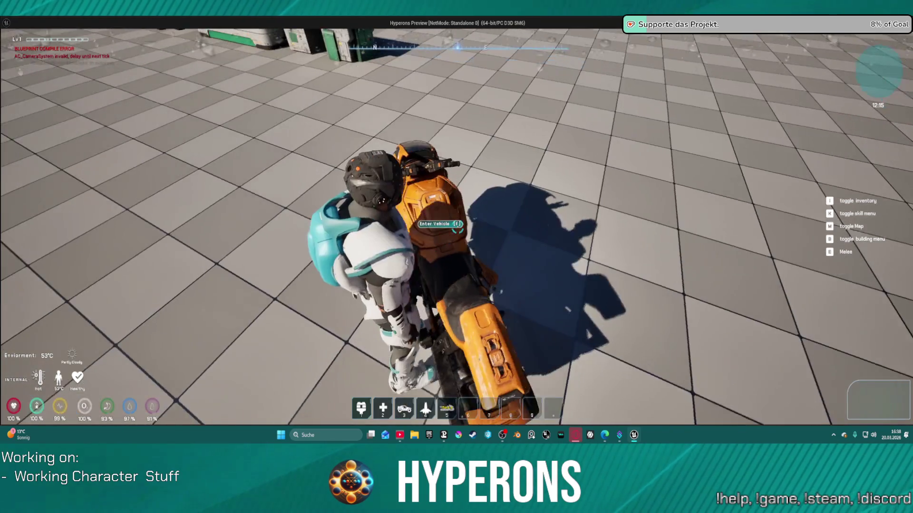
{"action": "key", "text": "f"}
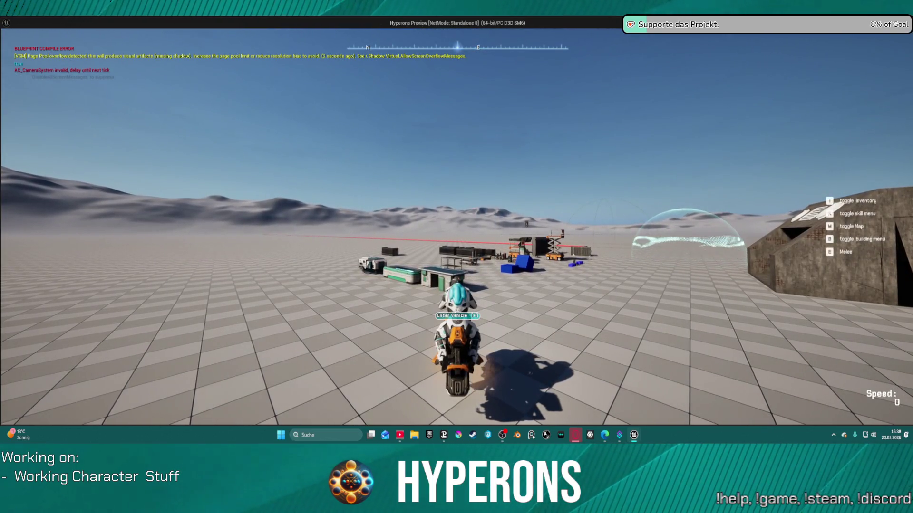
{"action": "key", "text": "alt+Tab"}
{"action": "key", "text": "Escape"}
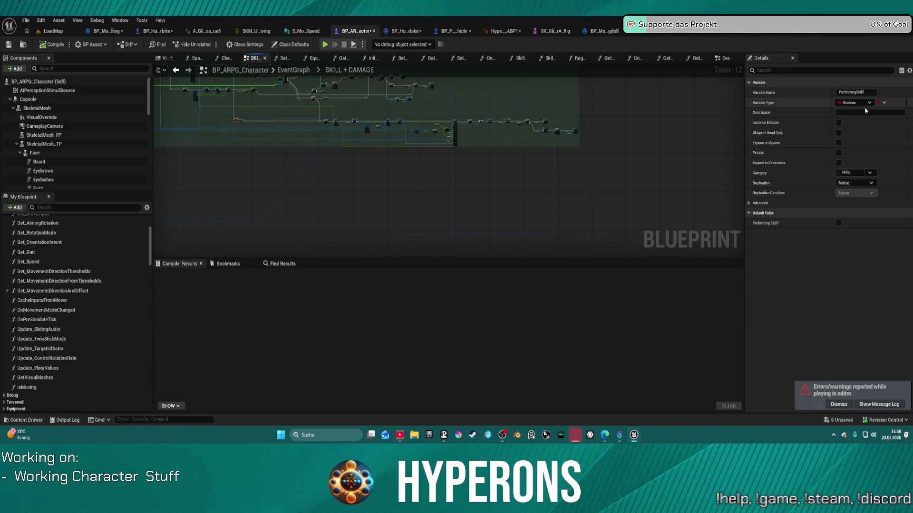
Reposition the Self and Get Socket Location nodes, then select the Is Valid node after SpawnActor.
{"action": "scroll", "coordinate": [440, 87], "scroll_direction": "up", "scroll_amount": 10}
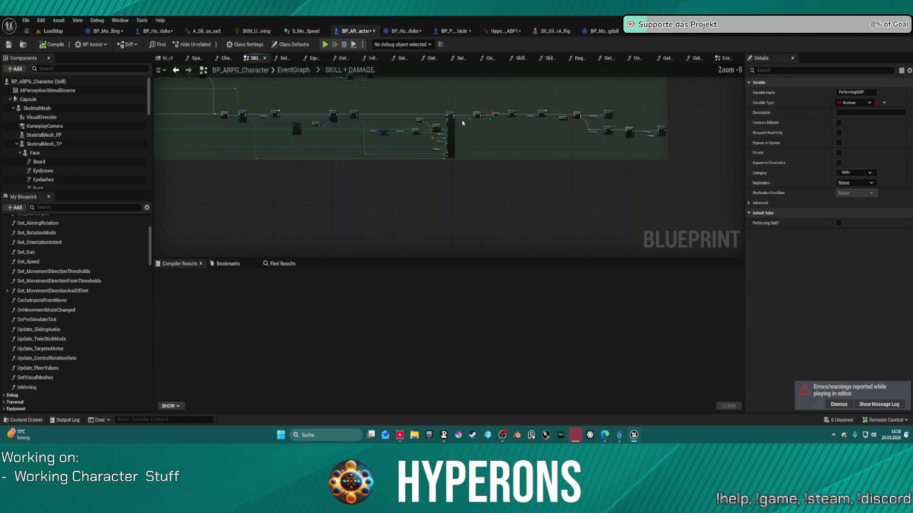
{"action": "left_click_drag", "start_coordinate": [548, 141], "coordinate": [511, 186]}
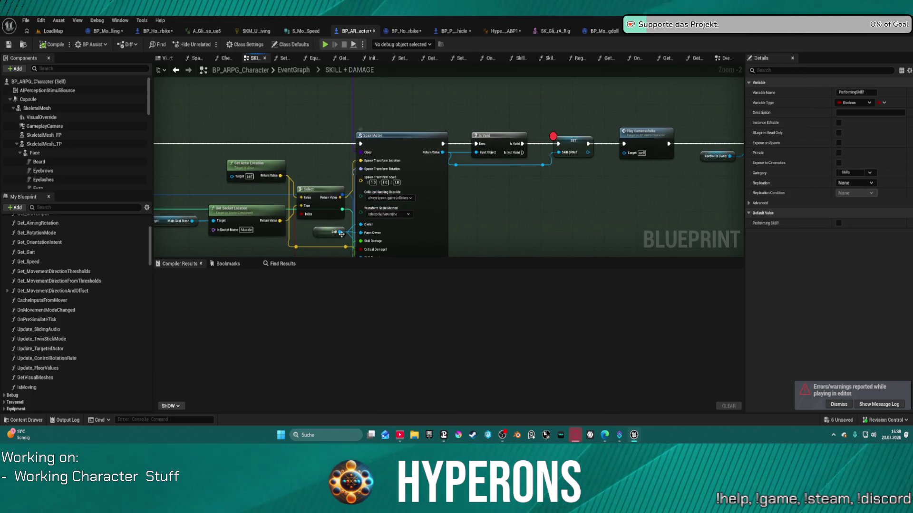
{"action": "mouse_move", "coordinate": [316, 234]}
{"action": "left_mouse_down"}
{"action": "mouse_move", "coordinate": [251, 244]}
{"action": "mouse_move", "coordinate": [442, 171]}
{"action": "mouse_move", "coordinate": [416, 214]}
{"action": "mouse_move", "coordinate": [347, 213]}
{"action": "left_mouse_up"}
{"action": "left_click", "coordinate": [245, 229]}
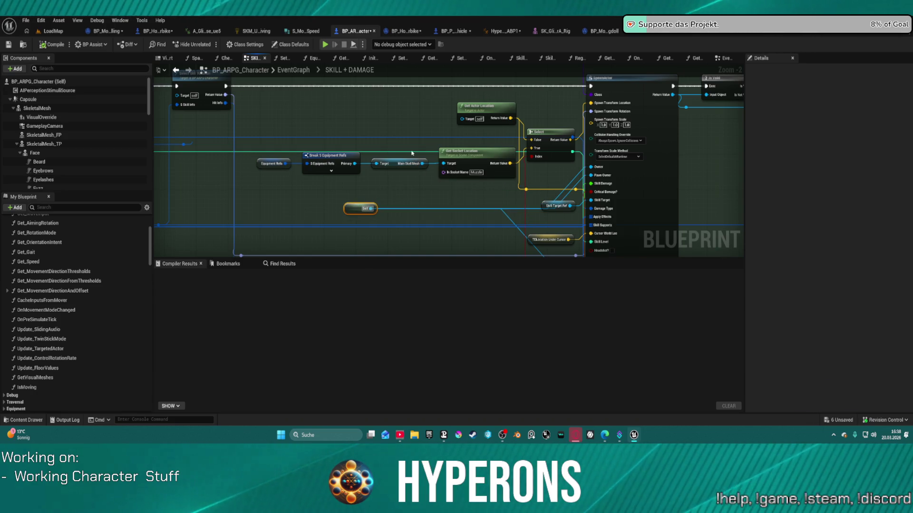
{"action": "mouse_move", "coordinate": [467, 160]}
{"action": "left_mouse_down"}
{"action": "mouse_move", "coordinate": [468, 173]}
{"action": "mouse_move", "coordinate": [469, 151]}
{"action": "mouse_move", "coordinate": [469, 162]}
{"action": "left_mouse_up"}
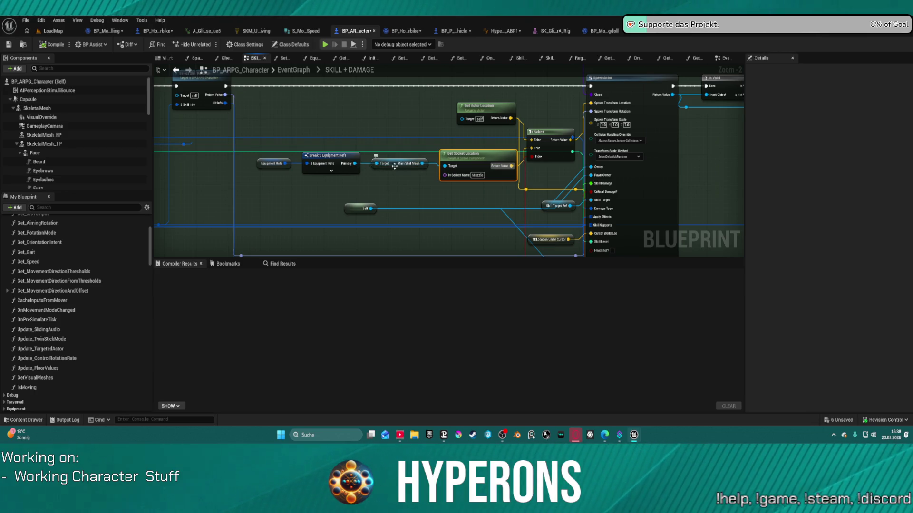
{"action": "left_click_drag", "start_coordinate": [641, 151], "coordinate": [456, 135]}
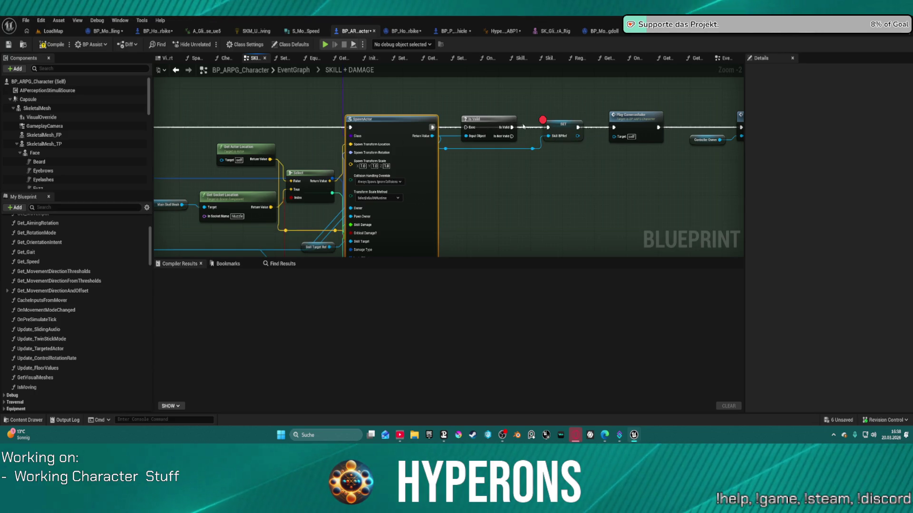
{"action": "left_click", "coordinate": [482, 125]}
{"action": "mouse_move", "coordinate": [490, 164]}
{"action": "left_mouse_down"}
{"action": "mouse_move", "coordinate": [693, 128]}
{"action": "mouse_move", "coordinate": [696, 112]}
{"action": "mouse_move", "coordinate": [596, 162]}
{"action": "left_mouse_up"}
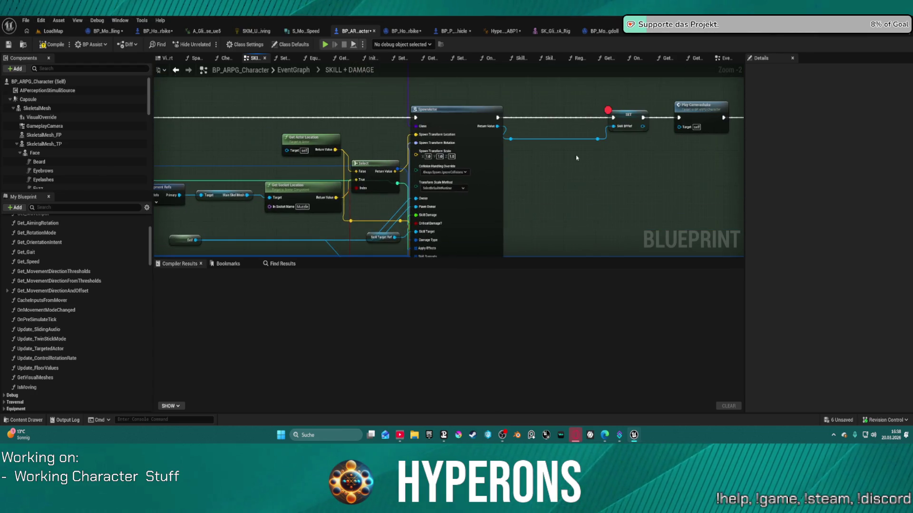
Remove the SET node's breakpoint and inspect SpawnActor's pins, including Transform Scale Method.
{"action": "right_click", "coordinate": [623, 122]}
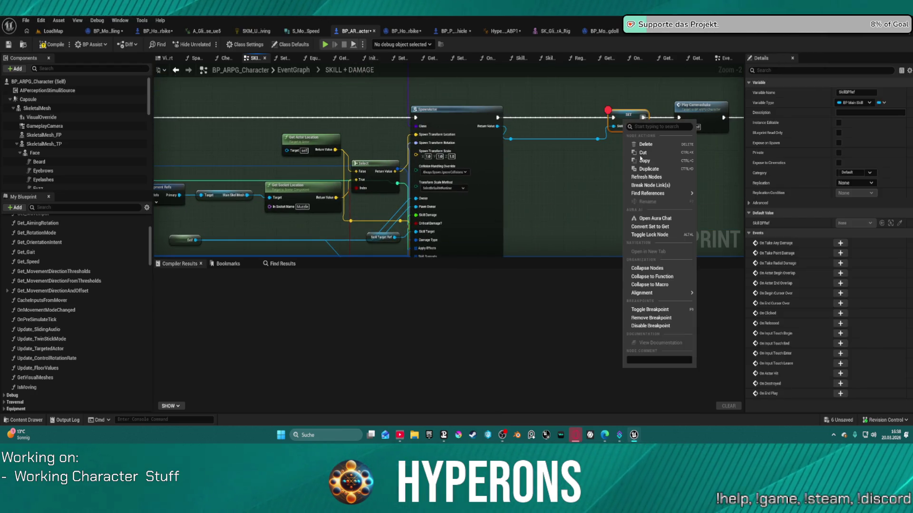
{"action": "left_click", "coordinate": [665, 317]}
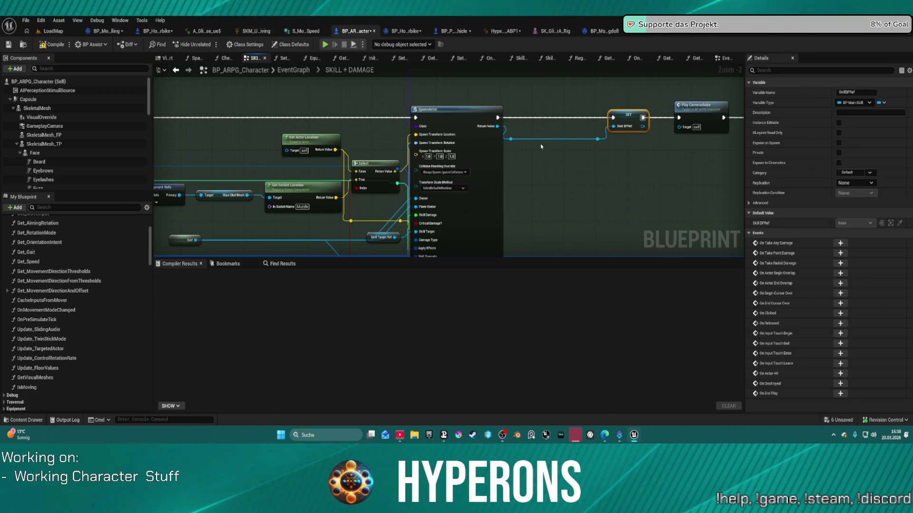
{"action": "left_click_drag", "start_coordinate": [522, 212], "coordinate": [583, 163]}
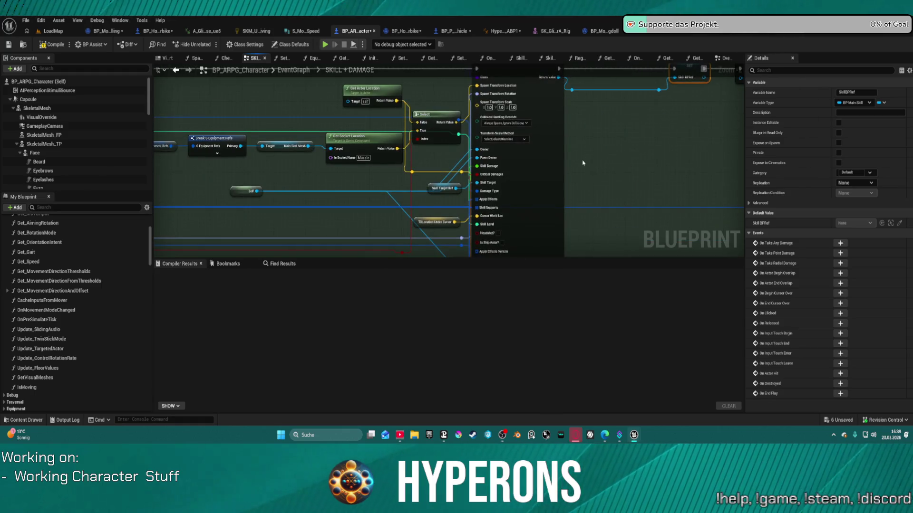
{"action": "mouse_move", "coordinate": [519, 167]}
{"action": "left_mouse_down"}
{"action": "mouse_move", "coordinate": [622, 149]}
{"action": "mouse_move", "coordinate": [630, 169]}
{"action": "mouse_move", "coordinate": [529, 131]}
{"action": "left_mouse_up"}
{"action": "left_click", "coordinate": [535, 142]}
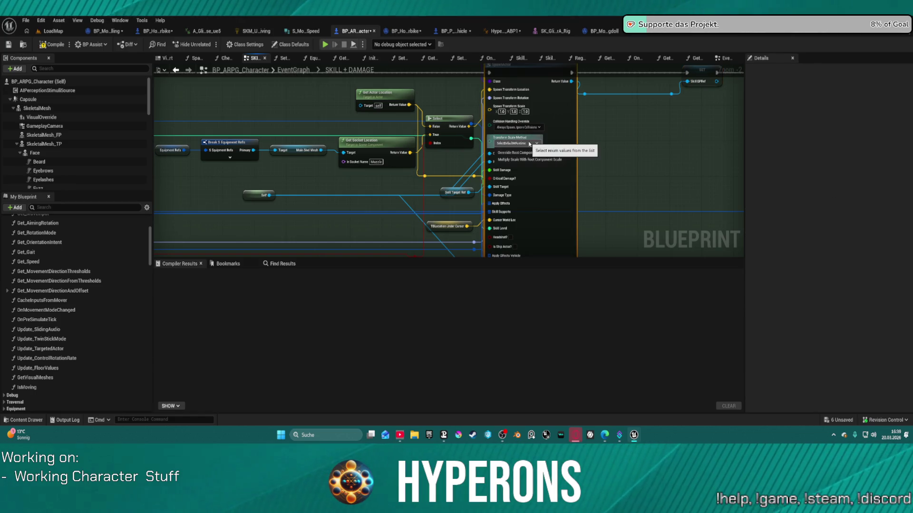
{"action": "left_click", "coordinate": [637, 141]}
{"action": "mouse_move", "coordinate": [638, 141]}
{"action": "left_mouse_down"}
{"action": "mouse_move", "coordinate": [643, 4]}
{"action": "mouse_move", "coordinate": [608, 5]}
{"action": "mouse_move", "coordinate": [590, 117]}
{"action": "left_mouse_up"}
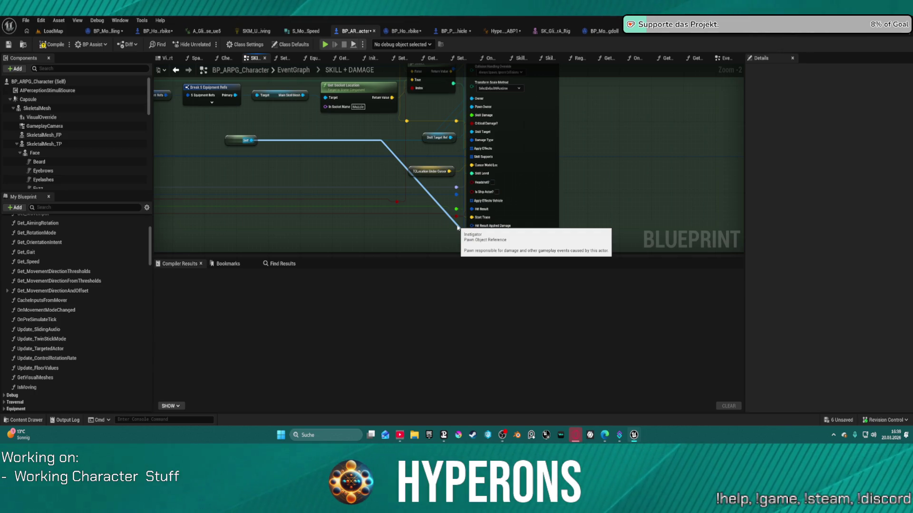
Route a Self wire toward SpawnActor's Instigator pin and open the Content Drawer.
{"action": "left_click", "coordinate": [458, 227]}
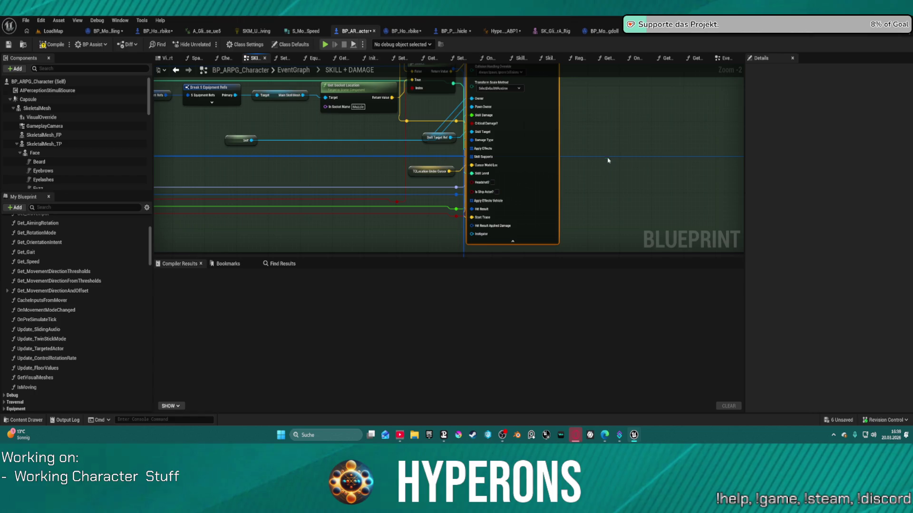
{"action": "left_click_drag", "start_coordinate": [251, 141], "coordinate": [471, 234]}
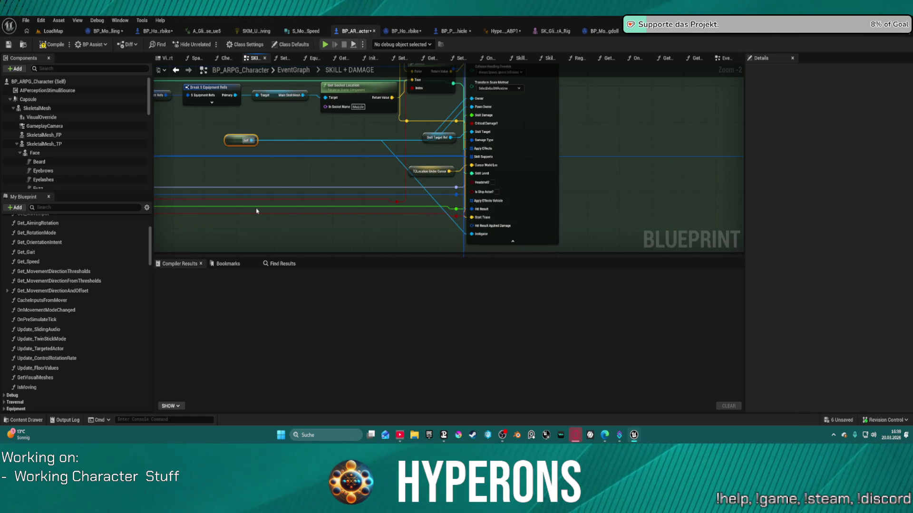
{"action": "key", "text": "ctrl+space"}
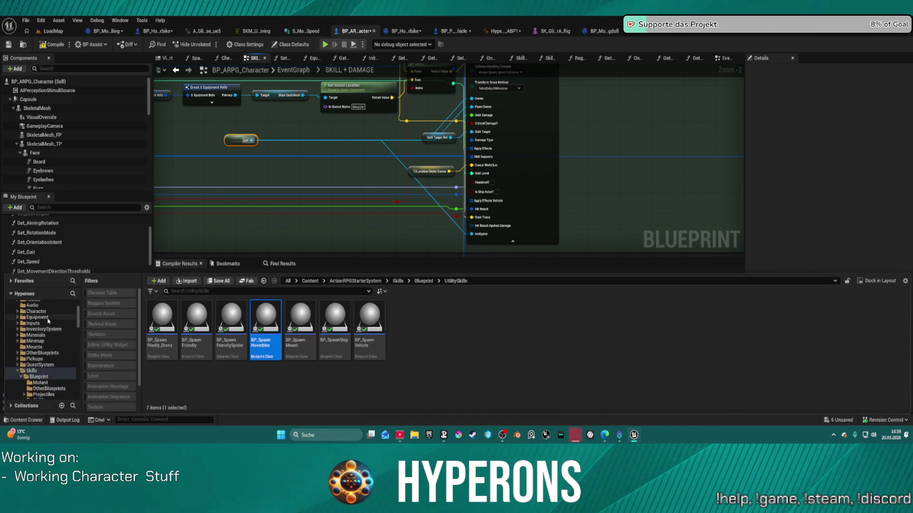
Open BP_ARPG_Character_Old from the ActionRPGStarterSystem Character Blueprints folder.
{"action": "scroll", "coordinate": [31, 344], "scroll_direction": "up", "scroll_amount": 3}
{"action": "left_click", "coordinate": [37, 352]}
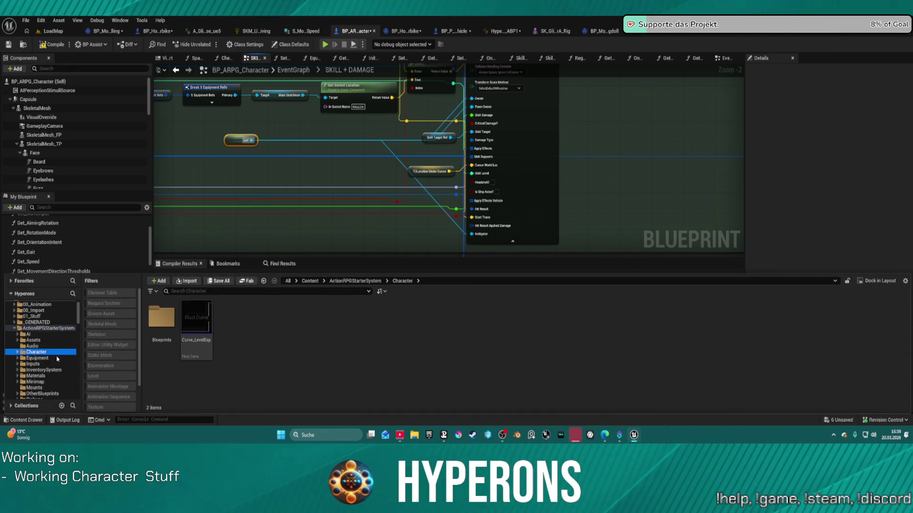
{"action": "double_click", "coordinate": [161, 317]}
{"action": "double_click", "coordinate": [405, 323]}
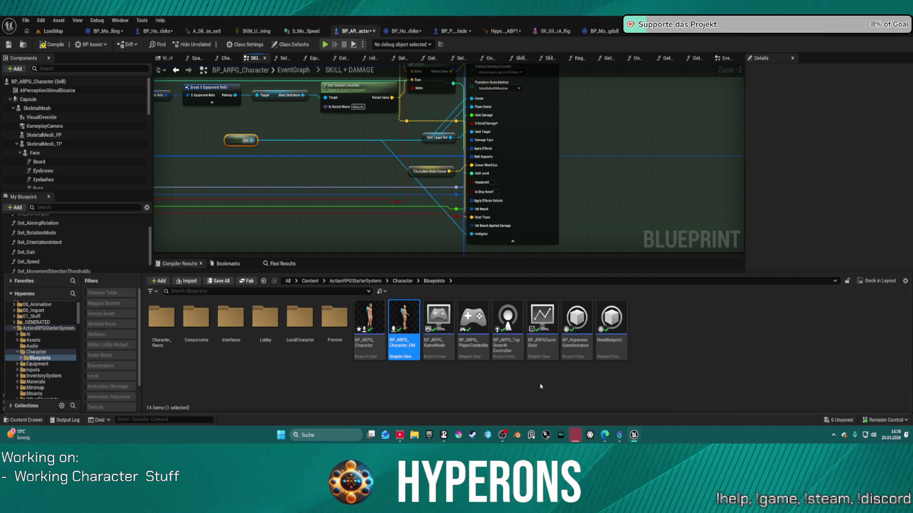
{"action": "scroll", "coordinate": [537, 188], "scroll_direction": "down", "scroll_amount": 5}
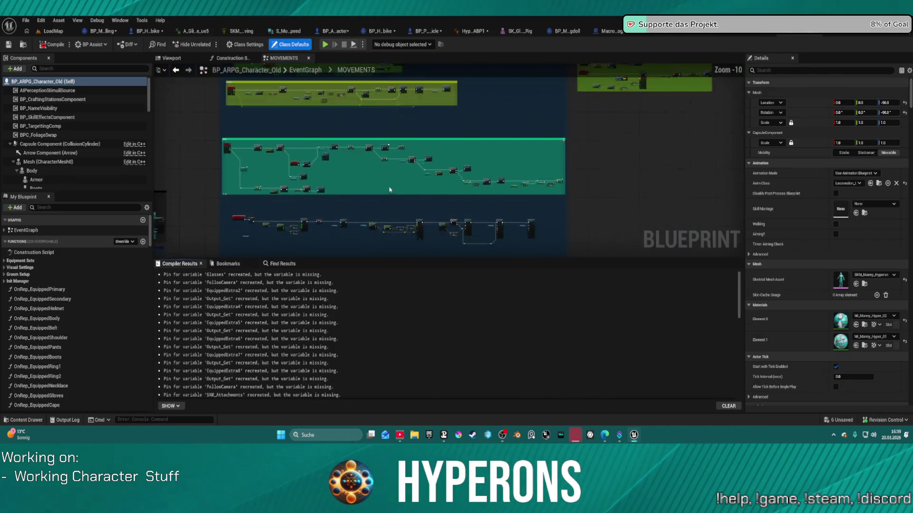
Jump to the SKILL + DAMAGE section of BP_ARPG_Character_Old's EventGraph via My Blueprint.
{"action": "mouse_move", "coordinate": [541, 197]}
{"action": "left_mouse_down"}
{"action": "mouse_move", "coordinate": [429, 223]}
{"action": "mouse_move", "coordinate": [523, 257]}
{"action": "mouse_move", "coordinate": [419, 153]}
{"action": "left_mouse_up"}
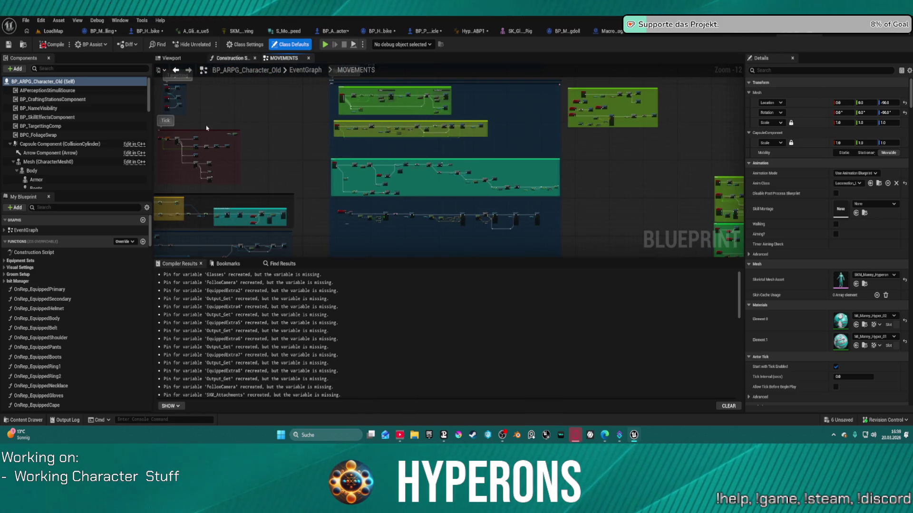
{"action": "left_click", "coordinate": [4, 231]}
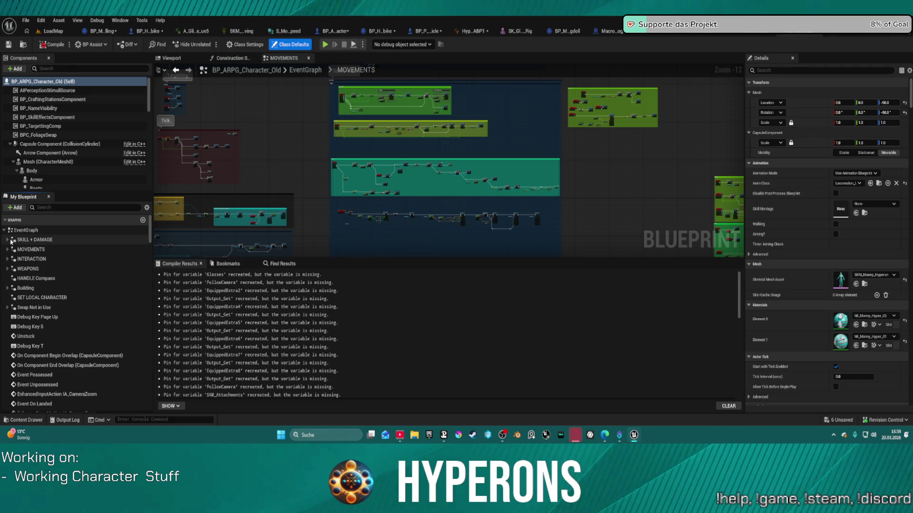
{"action": "left_click", "coordinate": [7, 240]}
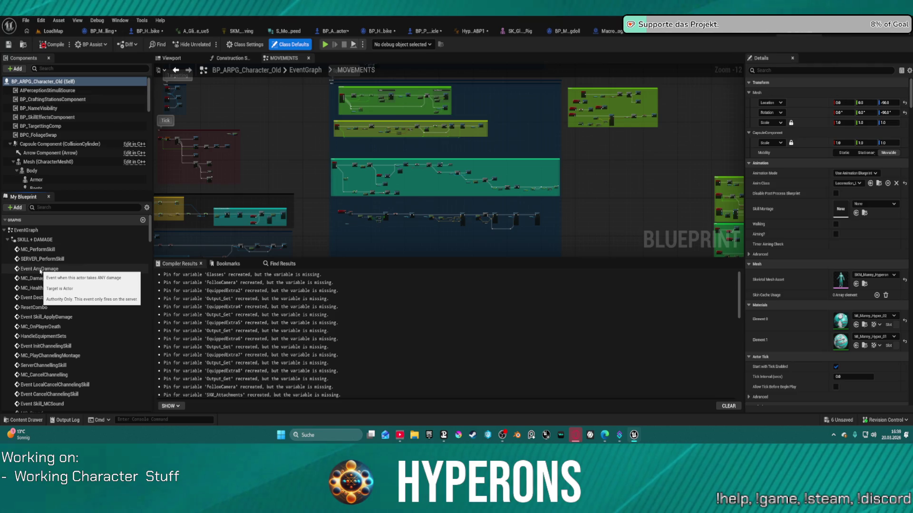
{"action": "double_click", "coordinate": [34, 239]}
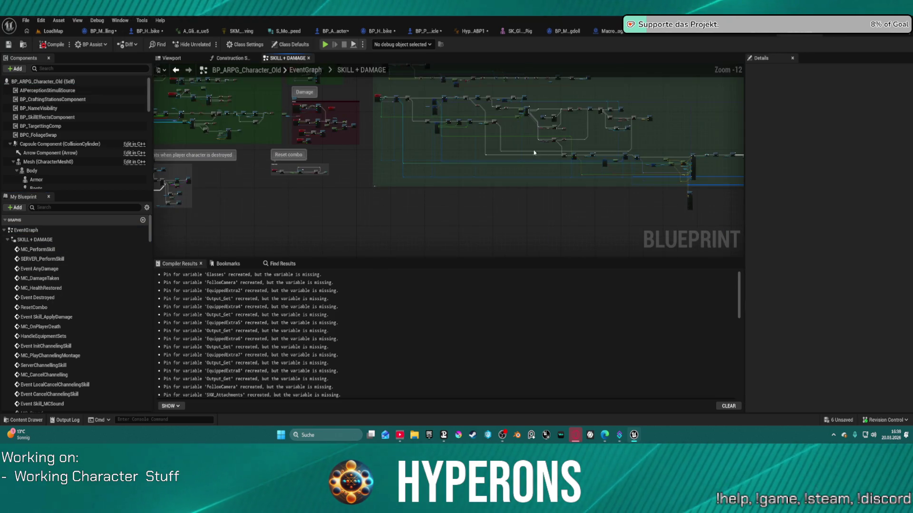
Frame the SpawnActor node with its SET Skill BPRef and Play Camerashake chain.
{"action": "scroll", "coordinate": [525, 157], "scroll_direction": "up", "scroll_amount": 8}
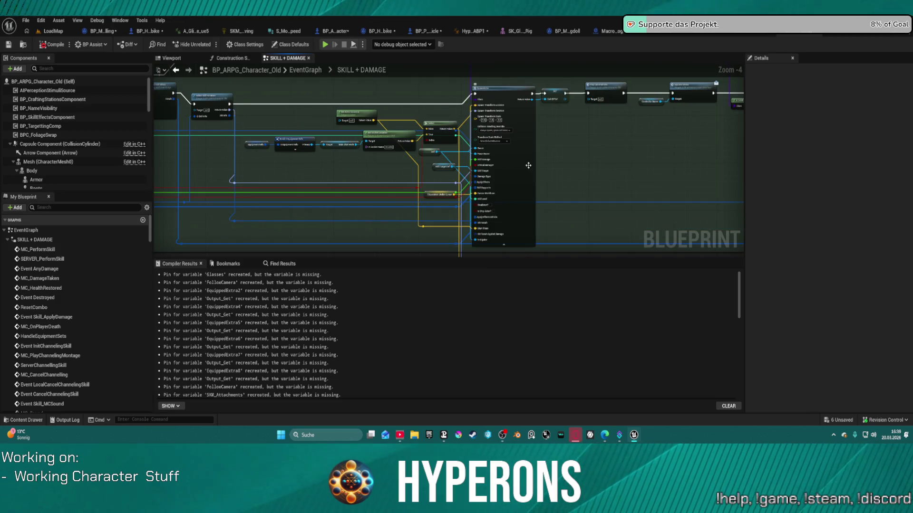
{"action": "scroll", "coordinate": [527, 166], "scroll_direction": "up", "scroll_amount": 5}
{"action": "mouse_move", "coordinate": [500, 122]}
{"action": "left_mouse_down"}
{"action": "mouse_move", "coordinate": [480, 82]}
{"action": "mouse_move", "coordinate": [549, 118]}
{"action": "mouse_move", "coordinate": [532, 174]}
{"action": "mouse_move", "coordinate": [605, 226]}
{"action": "mouse_move", "coordinate": [884, 266]}
{"action": "left_mouse_up"}
{"action": "scroll", "coordinate": [605, 226], "scroll_direction": "down", "scroll_amount": 3}
{"action": "mouse_move", "coordinate": [427, 200]}
{"action": "left_mouse_down"}
{"action": "mouse_move", "coordinate": [431, 209]}
{"action": "mouse_move", "coordinate": [418, 211]}
{"action": "mouse_move", "coordinate": [400, 190]}
{"action": "mouse_move", "coordinate": [378, 85]}
{"action": "mouse_move", "coordinate": [358, 65]}
{"action": "mouse_move", "coordinate": [337, 14]}
{"action": "mouse_move", "coordinate": [130, 47]}
{"action": "left_mouse_up"}
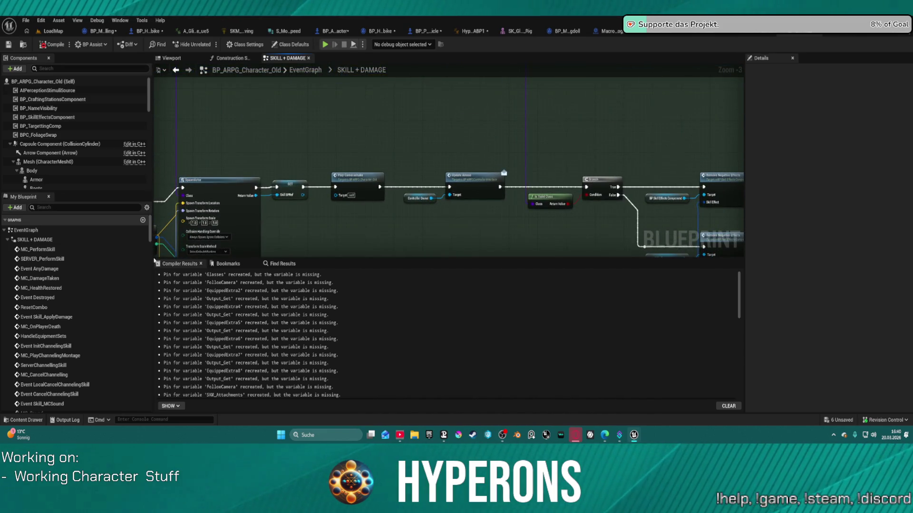